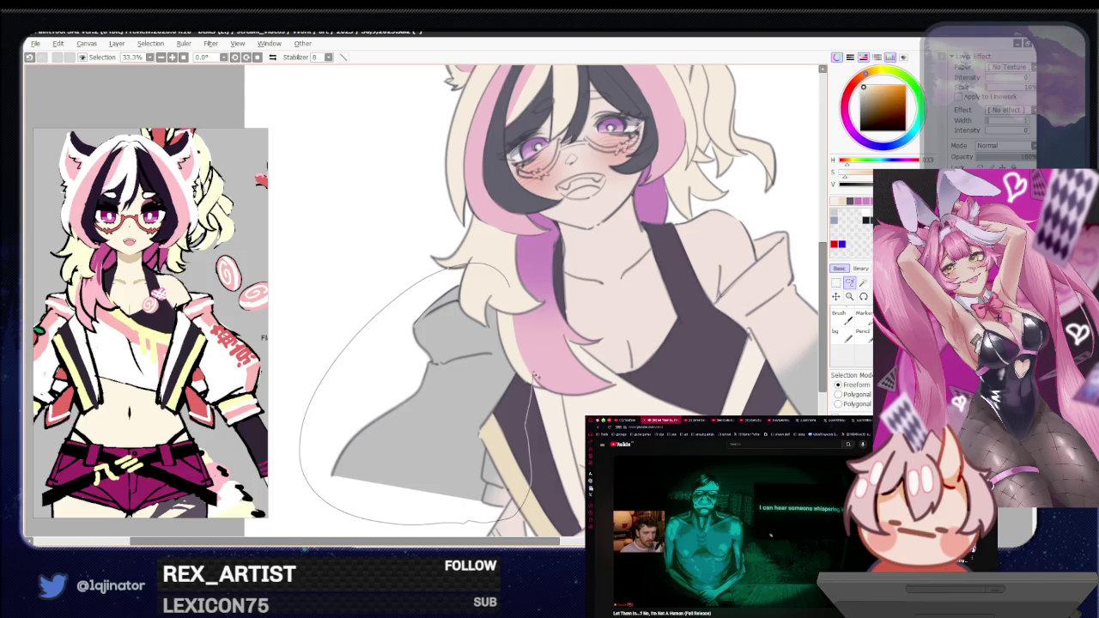
# Step: Lasso a freehand selection around the jacket area over her right shoulder
pyautogui.scroll(-1, 532, 386)
pyautogui.scroll(2, 528, 391)
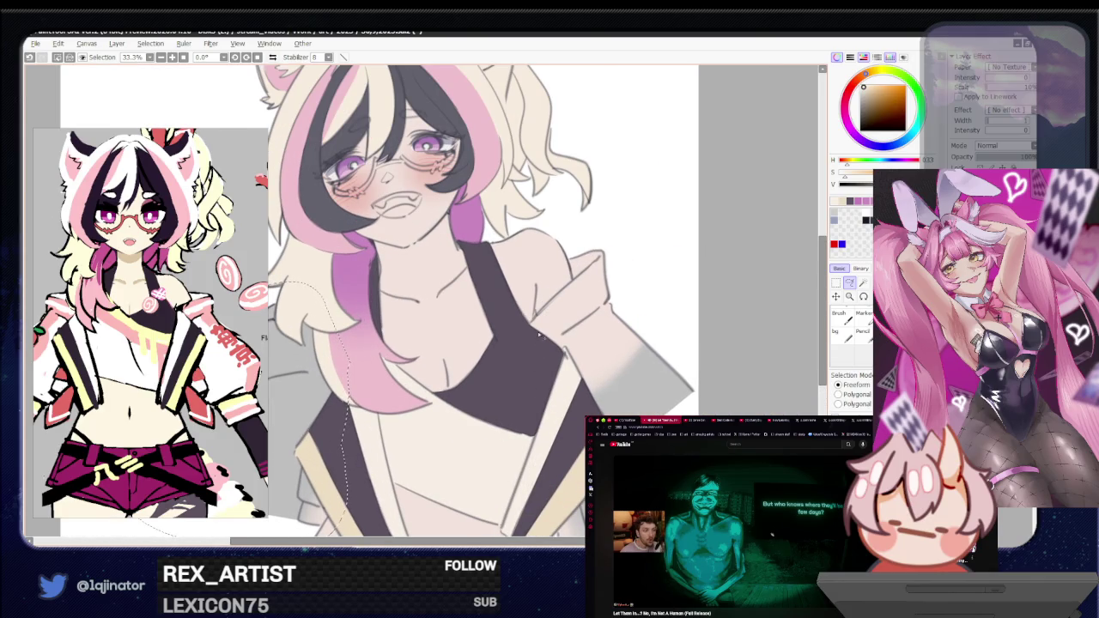
pyautogui.moveTo(530, 337)
pyautogui.mouseDown()
pyautogui.moveTo(565, 293)
pyautogui.moveTo(528, 331)
pyautogui.mouseUp()
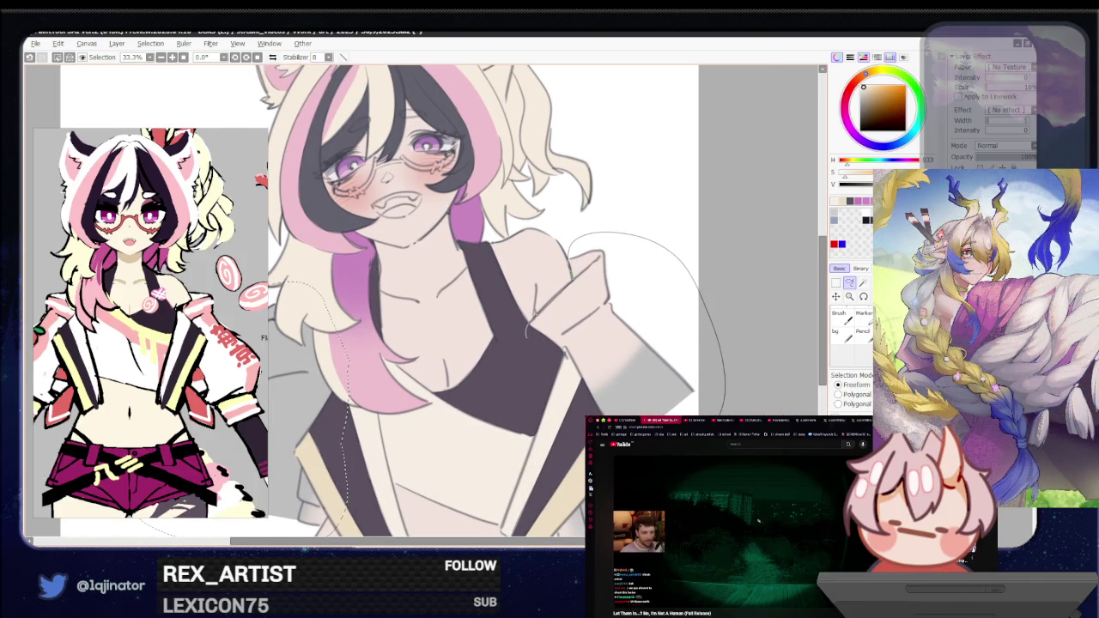
pyautogui.scroll(2, 526, 361)
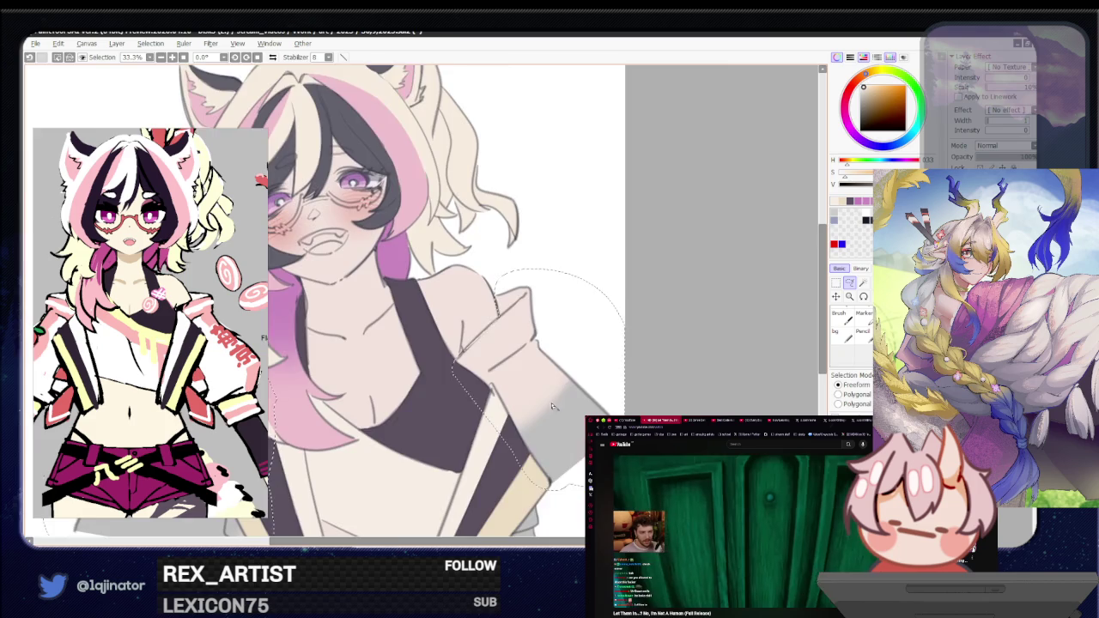
pyautogui.scroll(3, 515, 403)
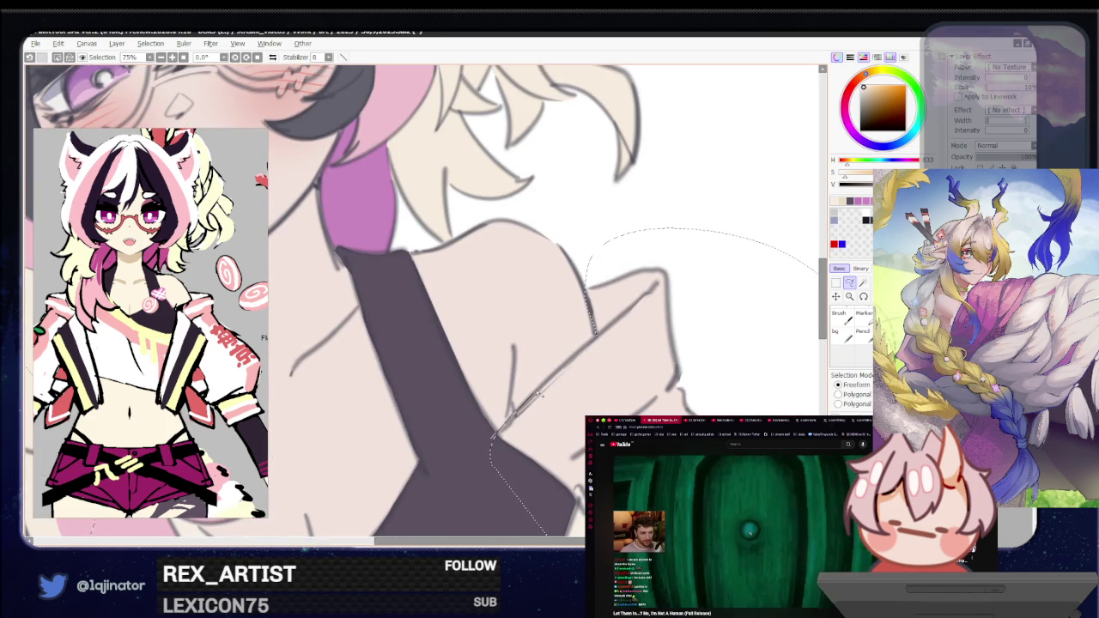
pyautogui.hotkey('ctrl', 'd')
pyautogui.scroll(-2, 727, 334)
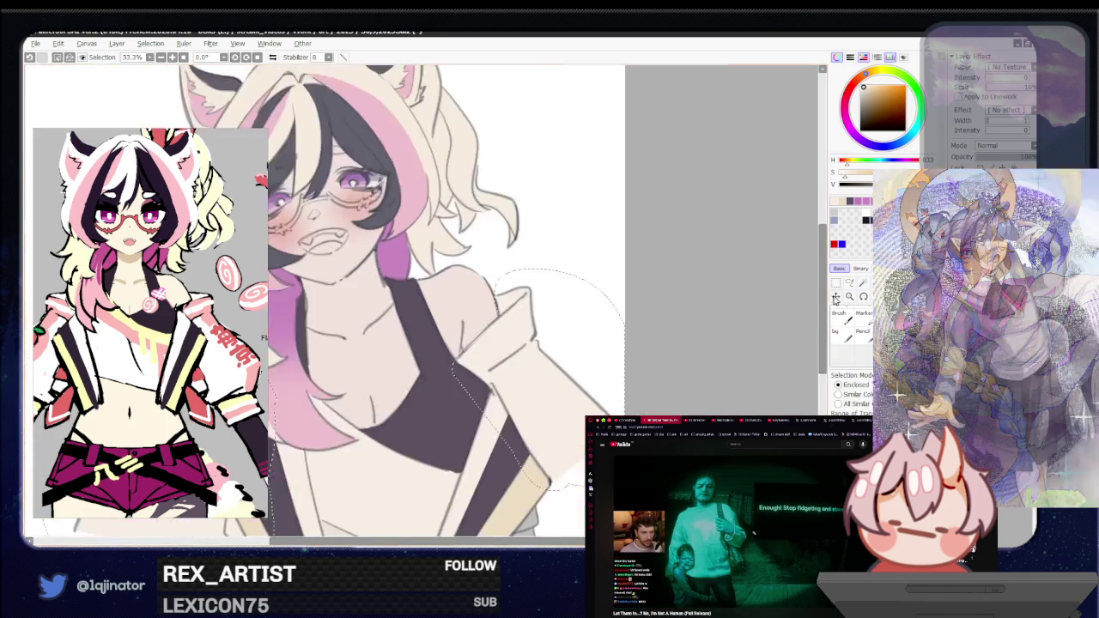
pyautogui.scroll(-2, 728, 335)
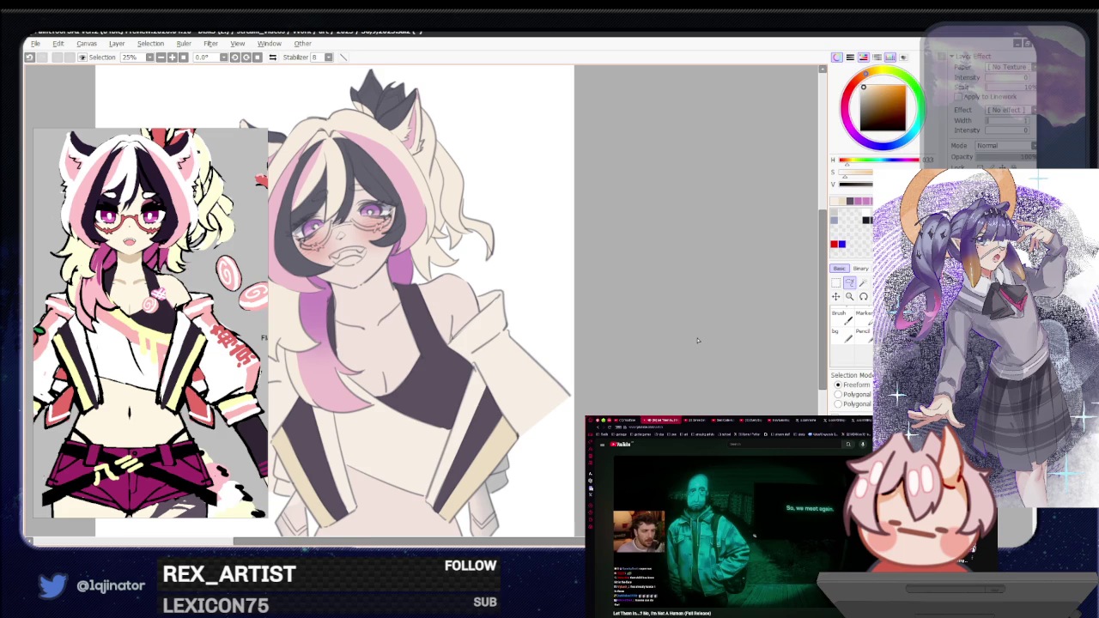
# Step: Shift the view onto the cream jacket drape and switch to the brush for pink
pyautogui.moveTo(598, 389)
pyautogui.mouseDown()
pyautogui.moveTo(649, 373)
pyautogui.moveTo(658, 388)
pyautogui.moveTo(614, 407)
pyautogui.mouseUp()
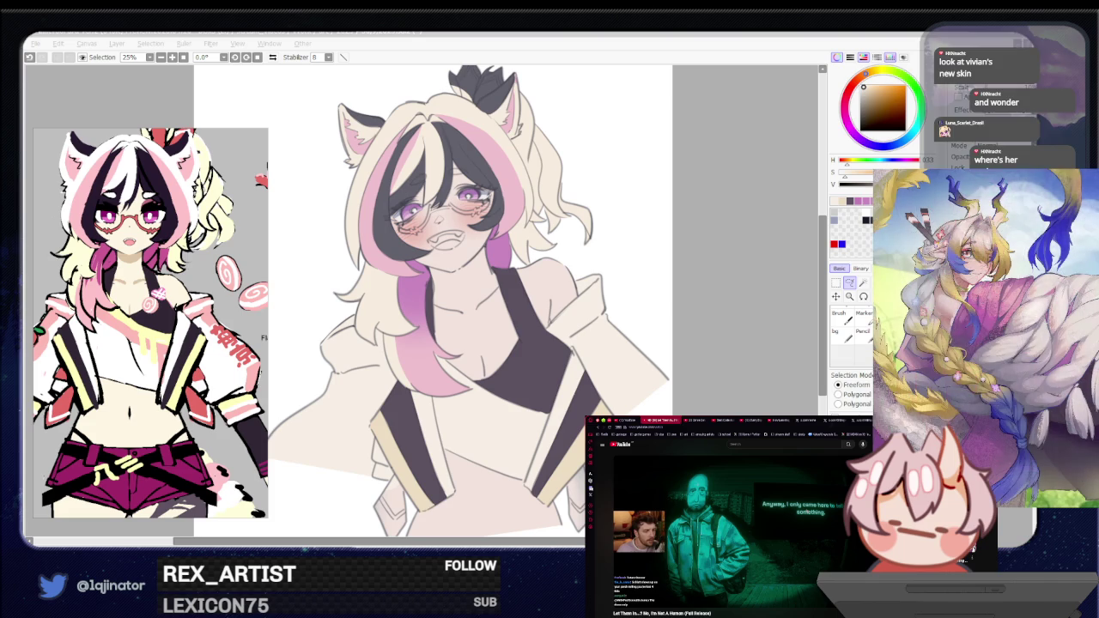
pyautogui.click(746, 353)
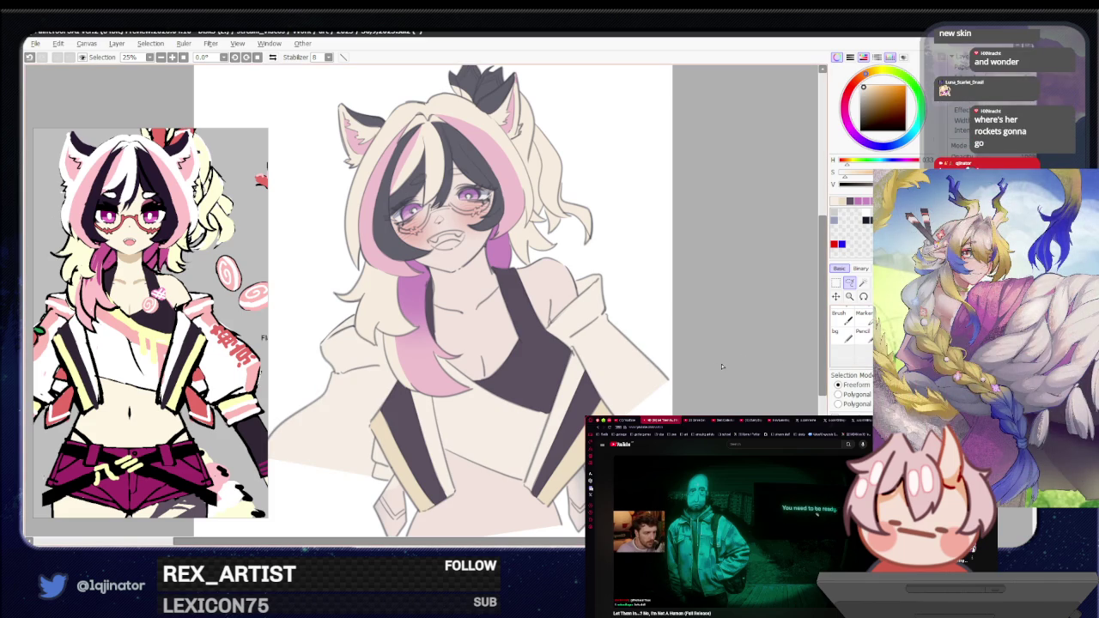
pyautogui.moveTo(690, 372); pyautogui.dragTo(710, 386)
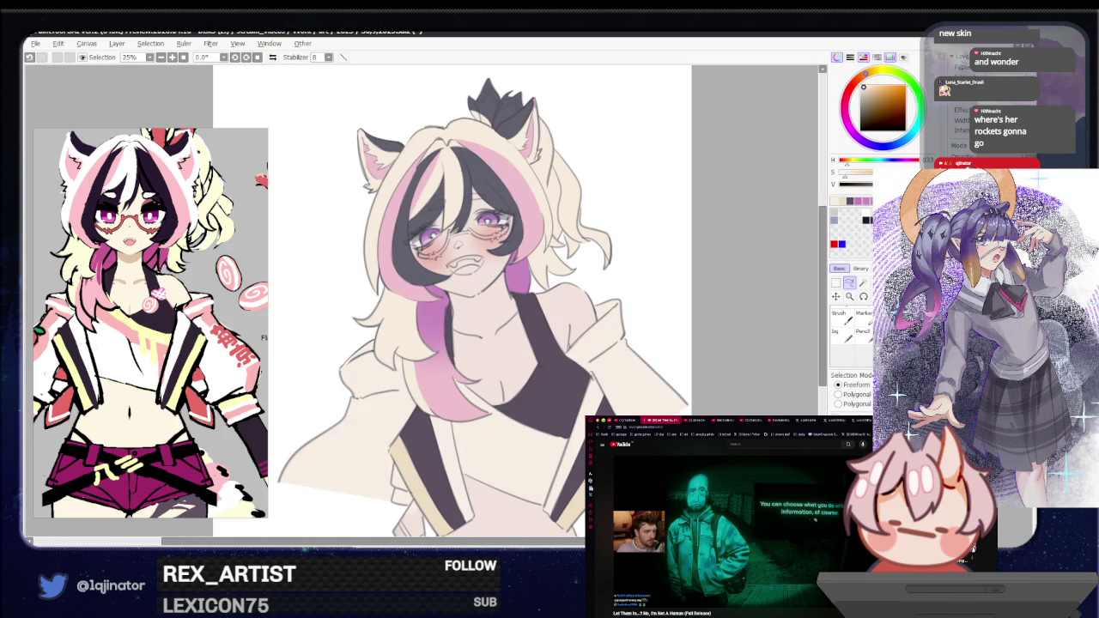
pyautogui.press('b')
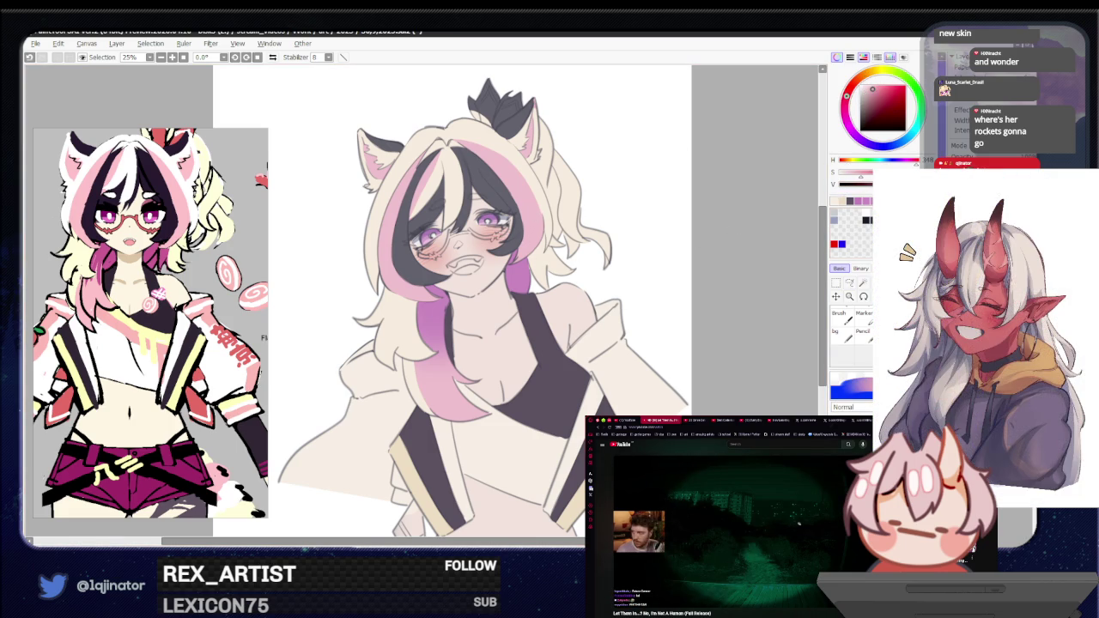
# Step: Start a freehand selection around the shoulder trim and collar
pyautogui.click(849, 284)
pyautogui.scroll(1, 598, 370)
pyautogui.scroll(1, 598, 370)
pyautogui.scroll(2, 597, 370)
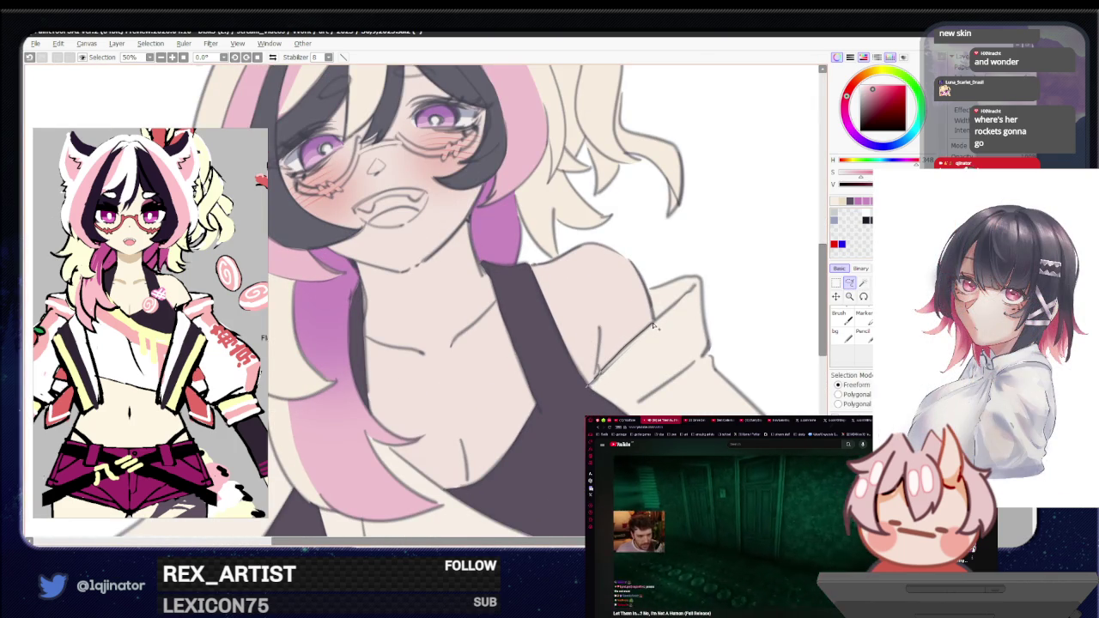
pyautogui.moveTo(698, 277)
pyautogui.mouseDown()
pyautogui.moveTo(721, 282)
pyautogui.moveTo(710, 354)
pyautogui.mouseUp()
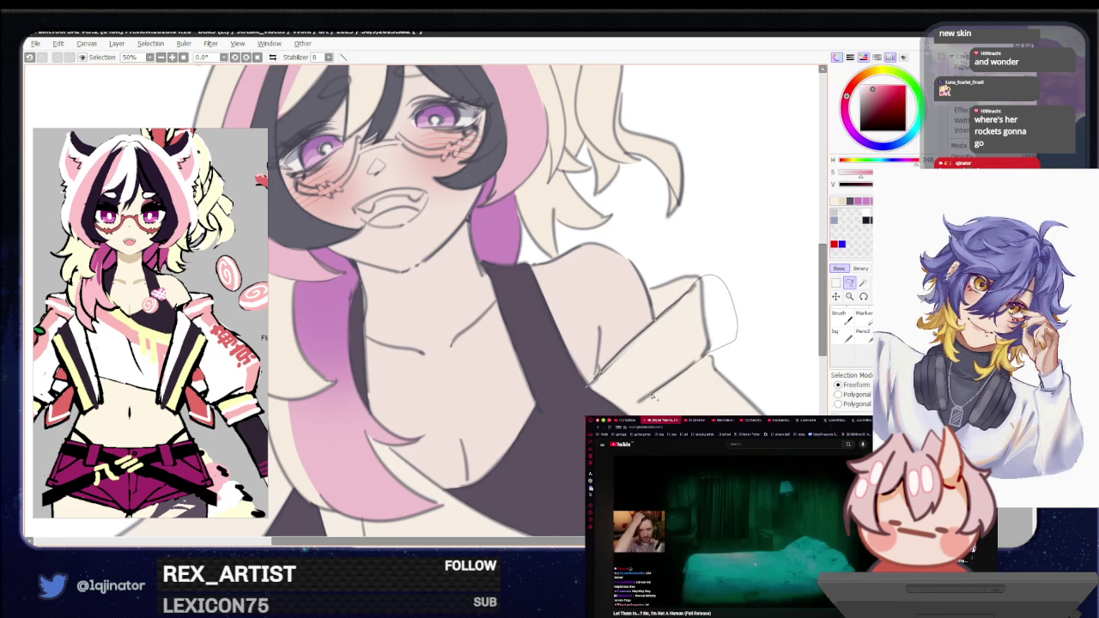
pyautogui.moveTo(654, 388)
pyautogui.mouseDown()
pyautogui.moveTo(702, 393)
pyautogui.moveTo(555, 502)
pyautogui.mouseUp()
pyautogui.scroll(-1, 554, 502)
pyautogui.scroll(-1, 515, 404)
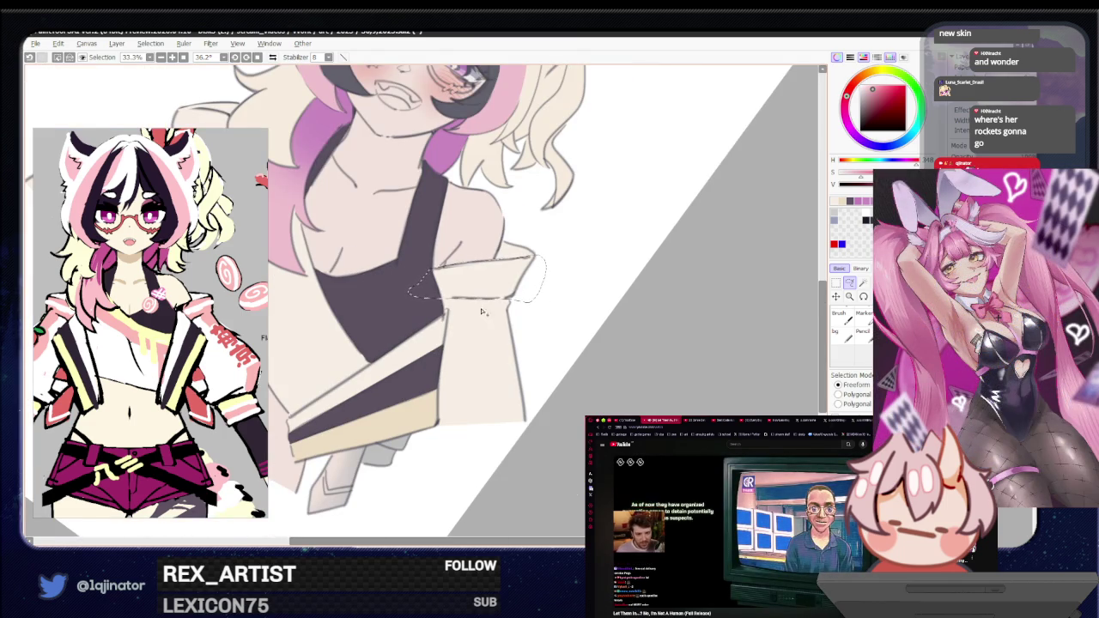
# Step: Trace the selection along the jacket edge below the hair and around the collar
pyautogui.scroll(3, 209, 388)
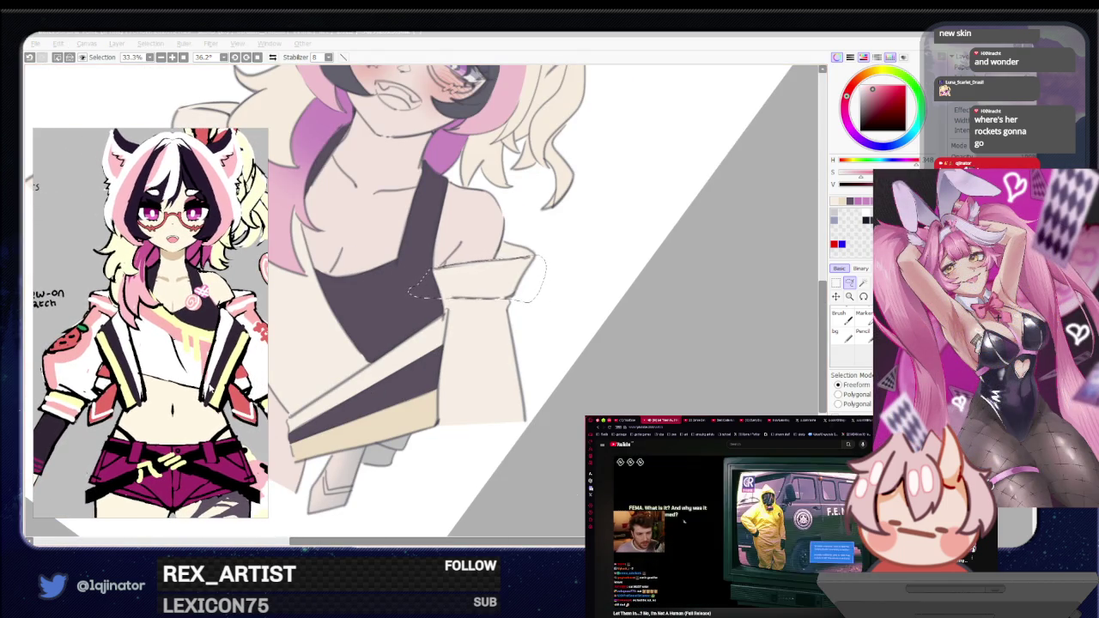
pyautogui.click(679, 367)
pyautogui.scroll(1, 429, 300)
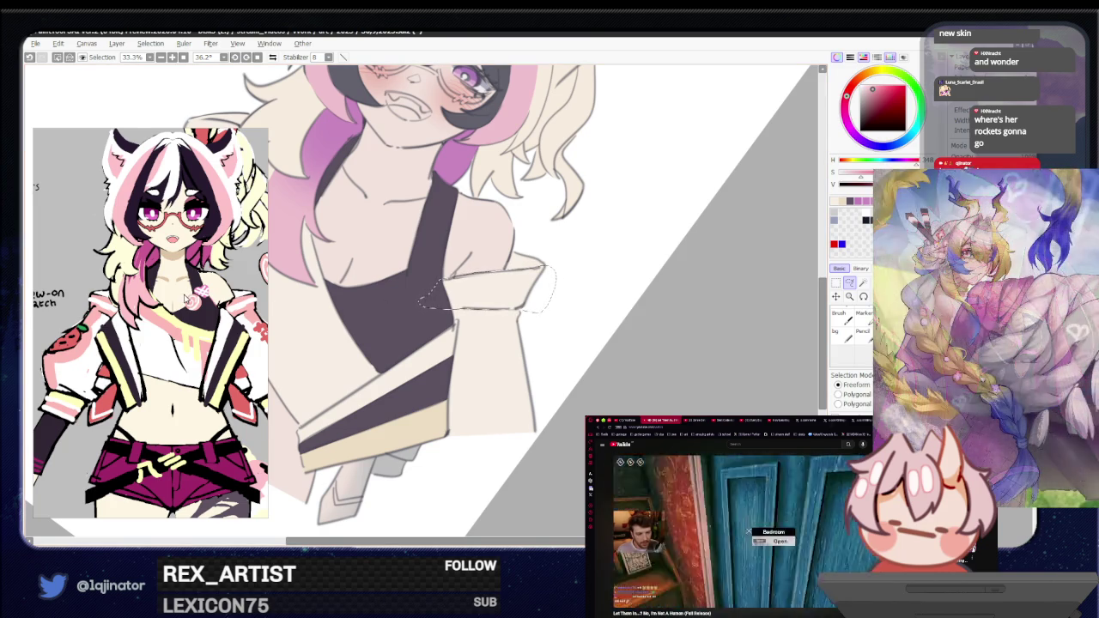
pyautogui.scroll(-3, 150, 322)
pyautogui.scroll(1, 151, 323)
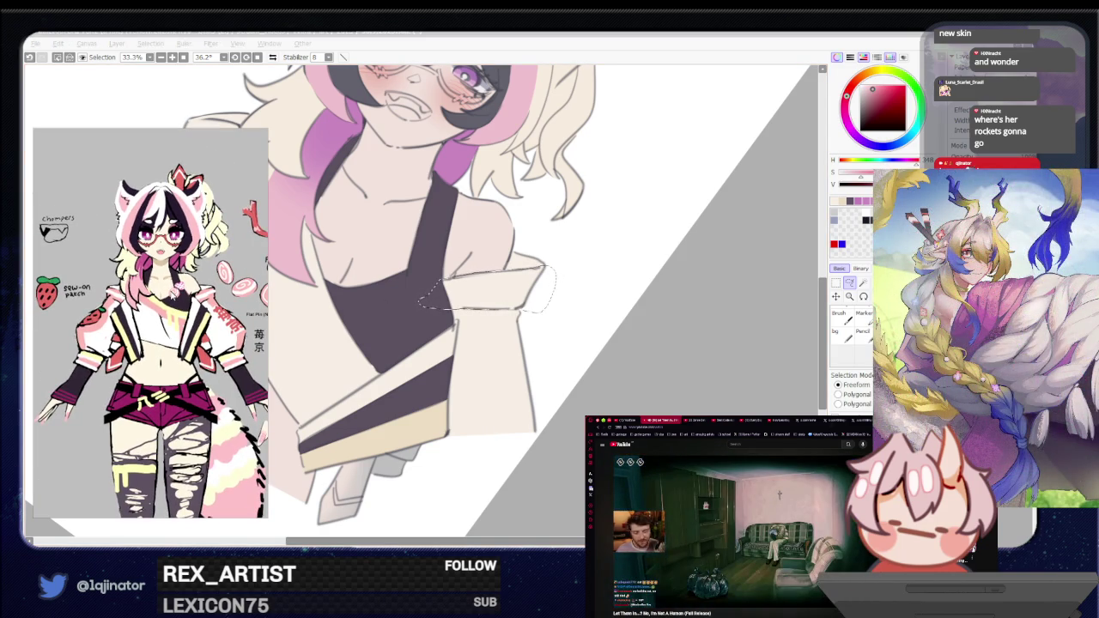
pyautogui.click(795, 334)
pyautogui.moveTo(394, 341)
pyautogui.mouseDown()
pyautogui.moveTo(557, 367)
pyautogui.moveTo(564, 384)
pyautogui.mouseUp()
pyautogui.scroll(3, 433, 429)
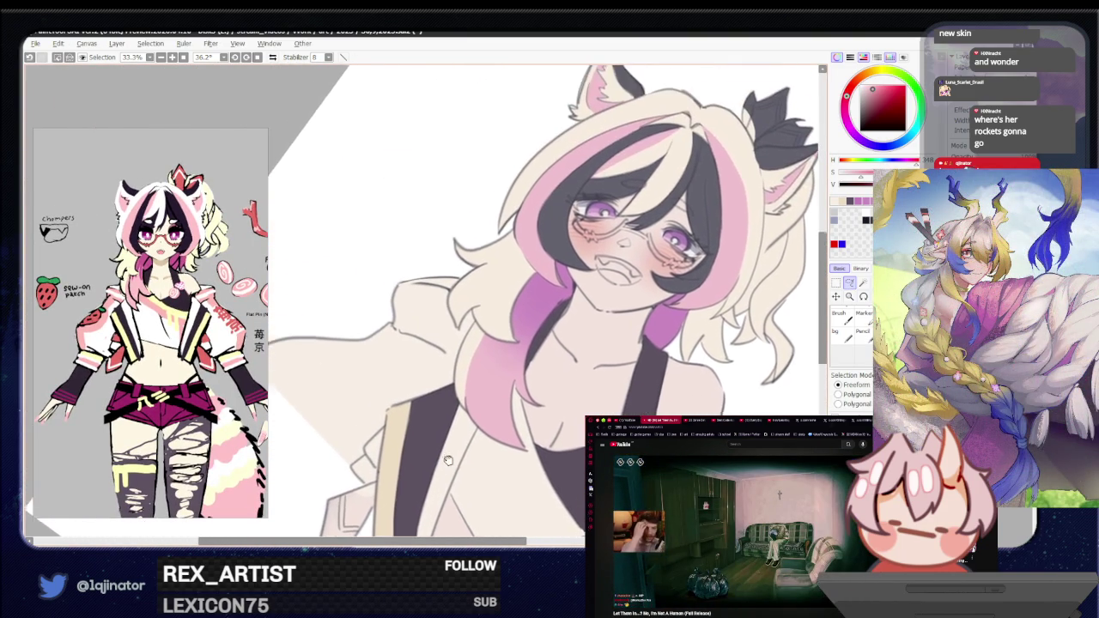
pyautogui.moveTo(414, 417); pyautogui.dragTo(406, 334)
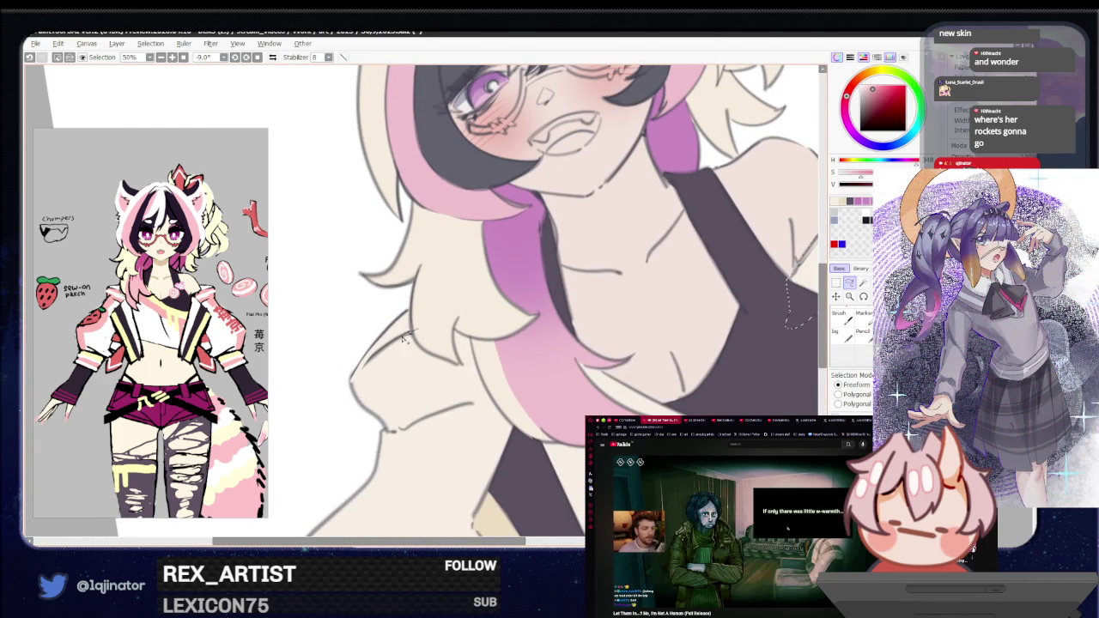
pyautogui.moveTo(371, 359); pyautogui.dragTo(333, 427)
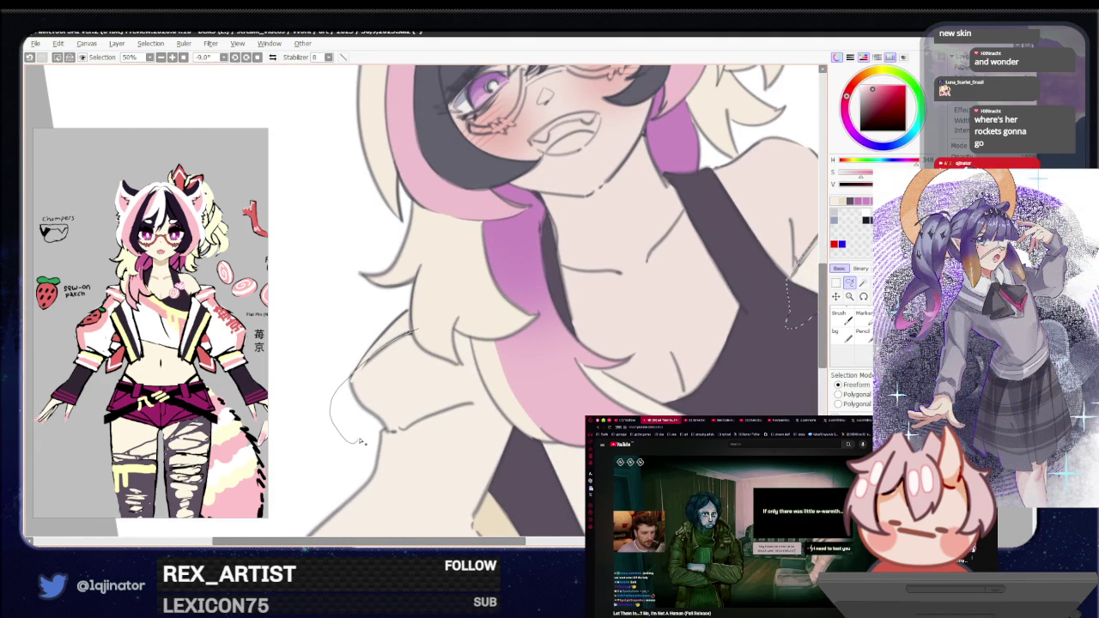
pyautogui.moveTo(378, 422); pyautogui.dragTo(425, 420)
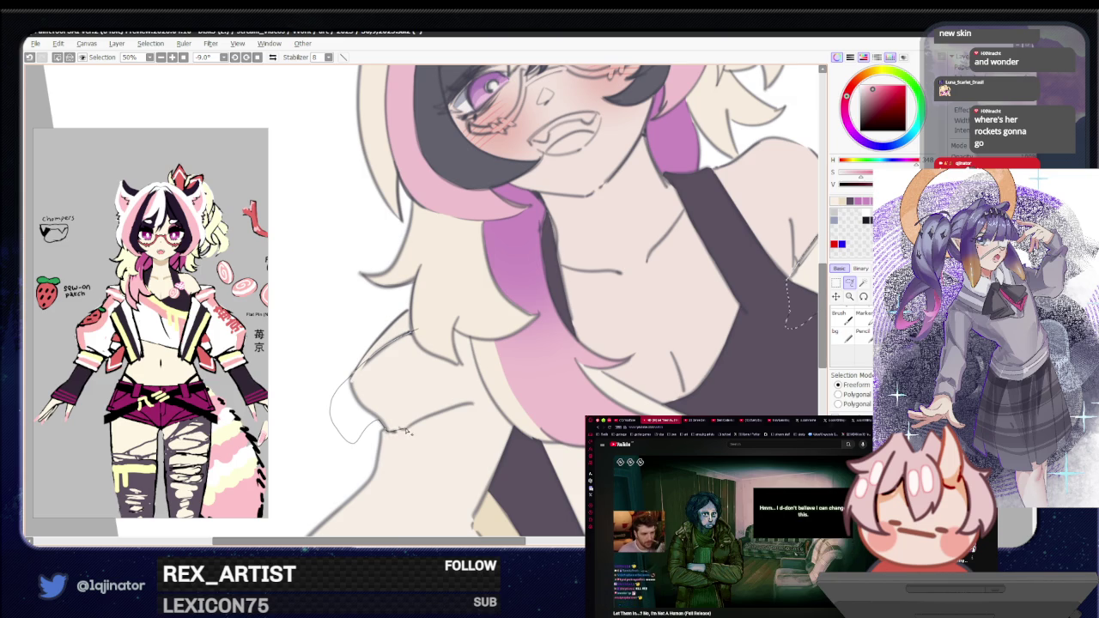
pyautogui.moveTo(426, 421)
pyautogui.mouseDown()
pyautogui.moveTo(479, 348)
pyautogui.moveTo(438, 327)
pyautogui.moveTo(502, 340)
pyautogui.mouseUp()
# Step: Add the jacket's front edge to the selection and fill the trim areas pink
pyautogui.scroll(-1, 479, 348)
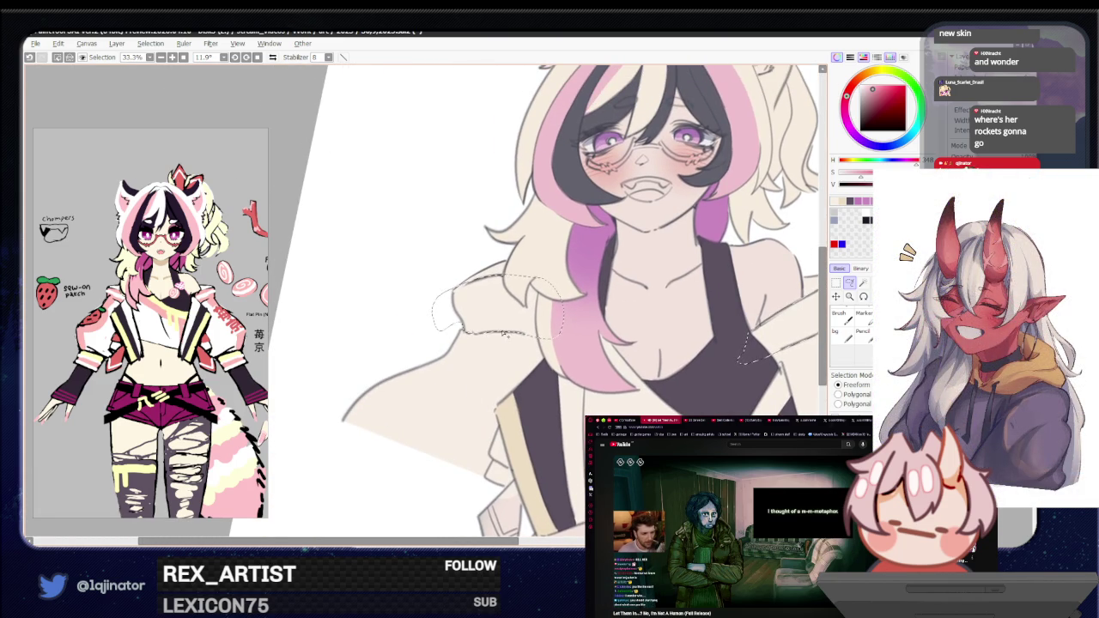
pyautogui.moveTo(485, 350); pyautogui.dragTo(392, 402)
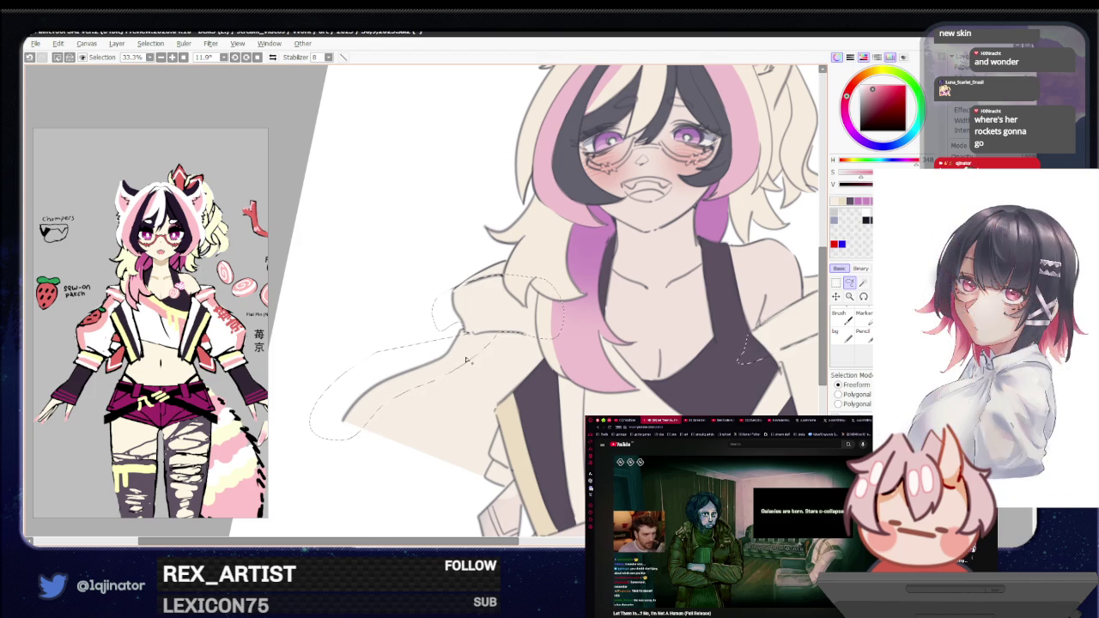
pyautogui.moveTo(738, 408)
pyautogui.mouseDown()
pyautogui.moveTo(608, 382)
pyautogui.moveTo(454, 396)
pyautogui.mouseUp()
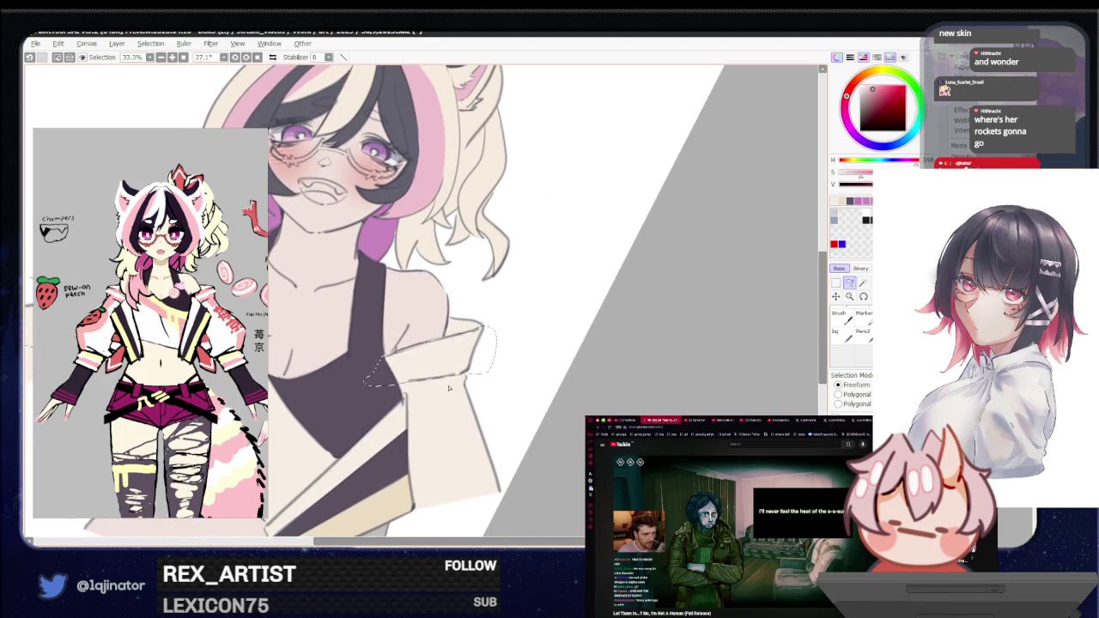
pyautogui.scroll(-3, 463, 400)
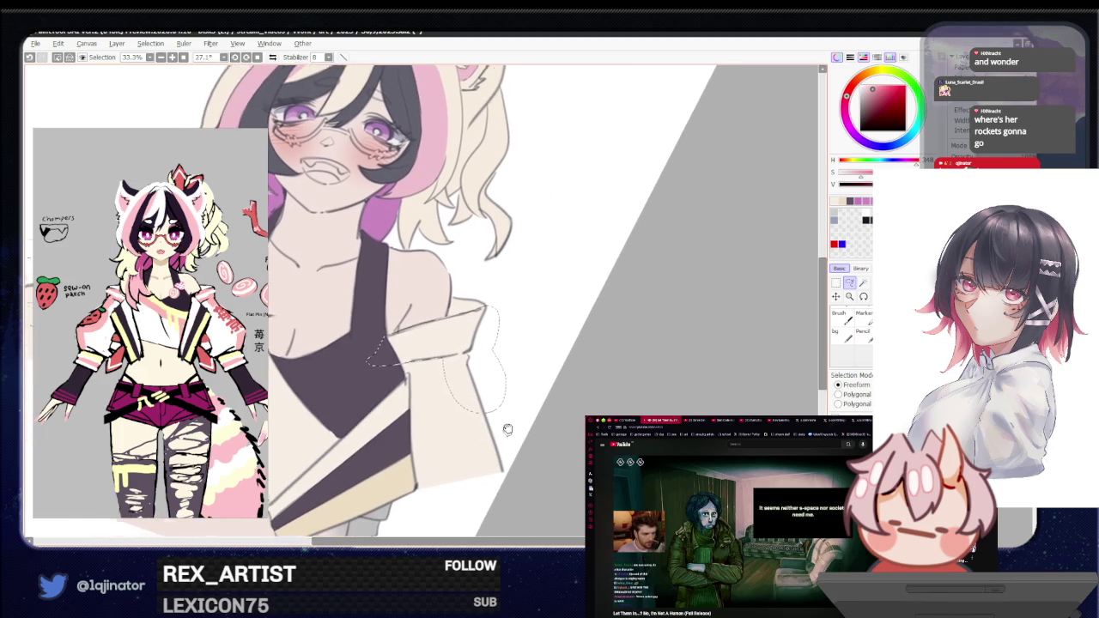
pyautogui.press('g')
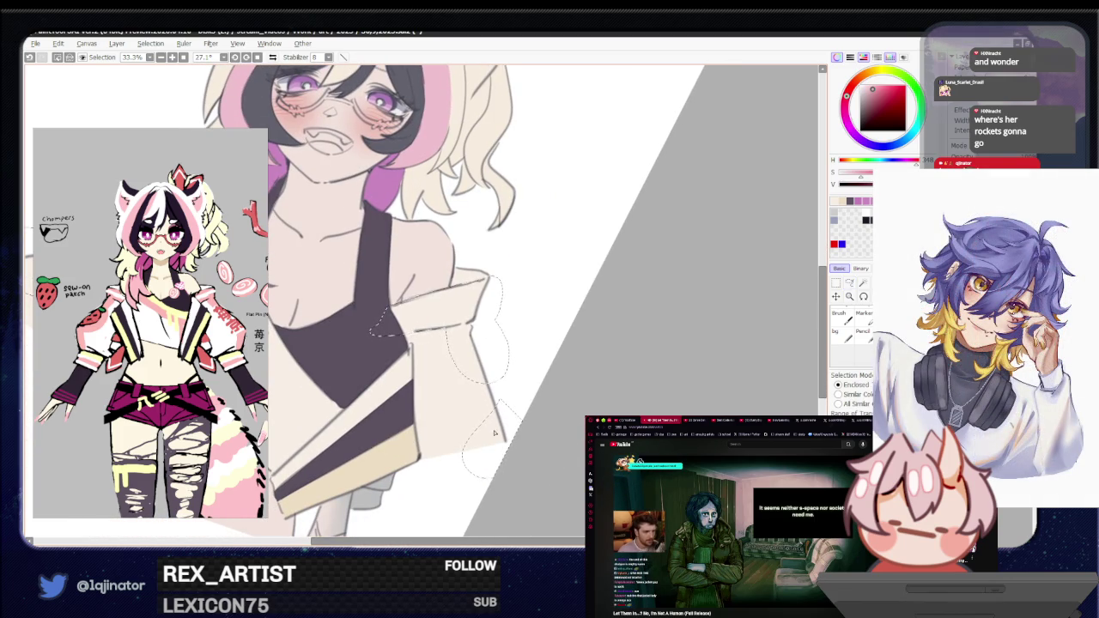
pyautogui.click(485, 429)
pyautogui.moveTo(425, 483); pyautogui.dragTo(458, 466)
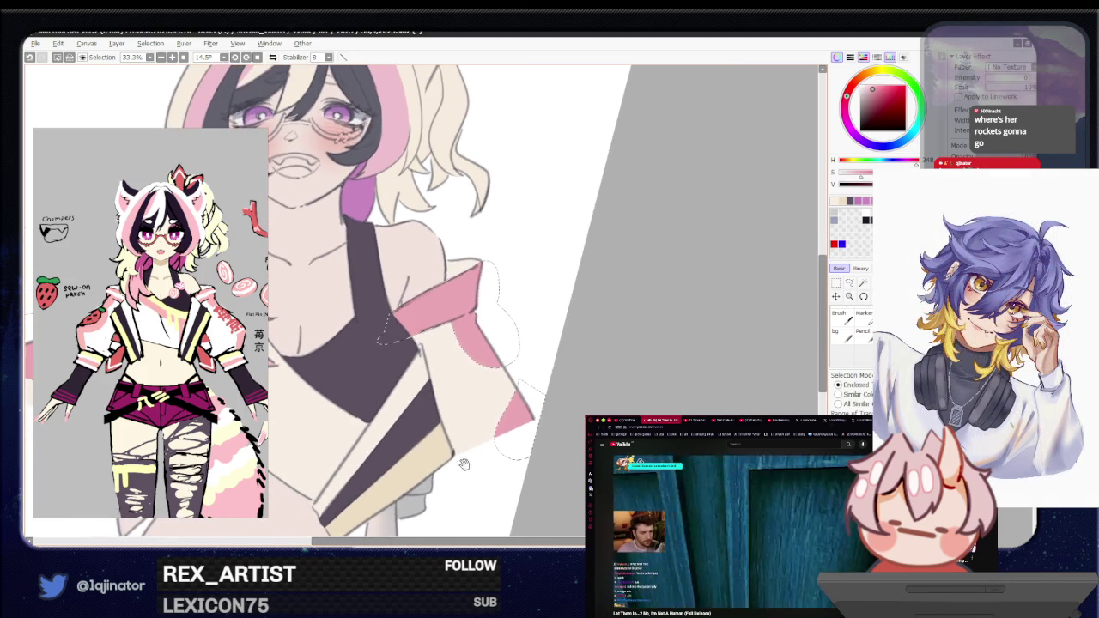
# Step: Redo the collar's pink fill and clear the selection
pyautogui.hotkey('ctrl', 'z')
pyautogui.click(382, 333)
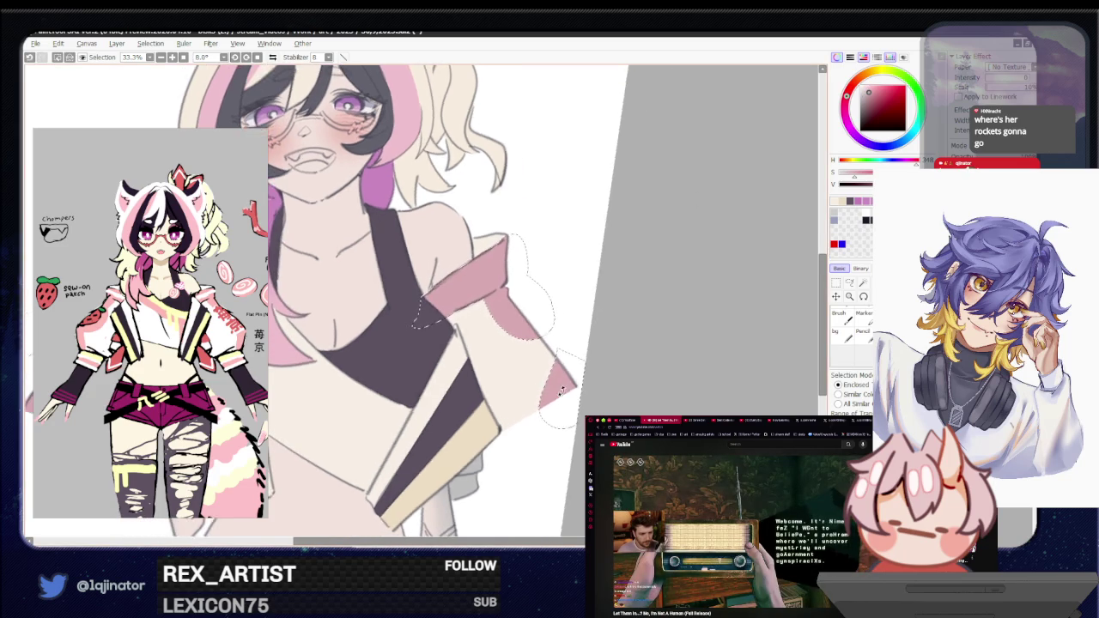
pyautogui.moveTo(576, 329); pyautogui.dragTo(782, 344)
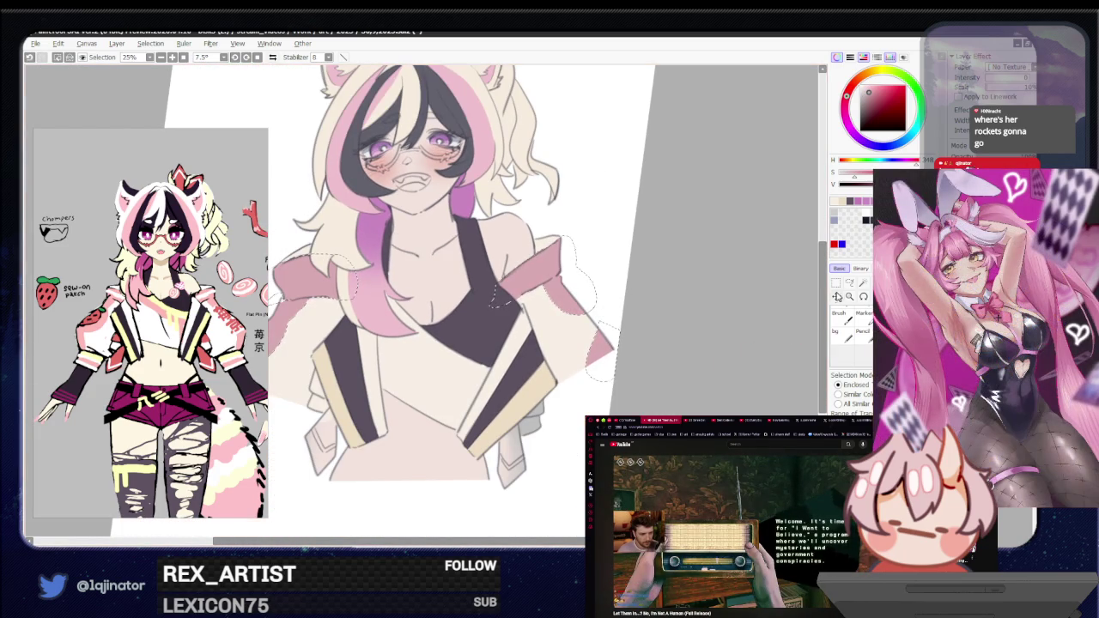
pyautogui.click(849, 282)
pyautogui.hotkey('ctrl', 'd')
pyautogui.scroll(2, 728, 363)
pyautogui.moveTo(485, 451)
pyautogui.mouseDown()
pyautogui.moveTo(538, 387)
pyautogui.moveTo(512, 362)
pyautogui.moveTo(494, 388)
pyautogui.mouseUp()
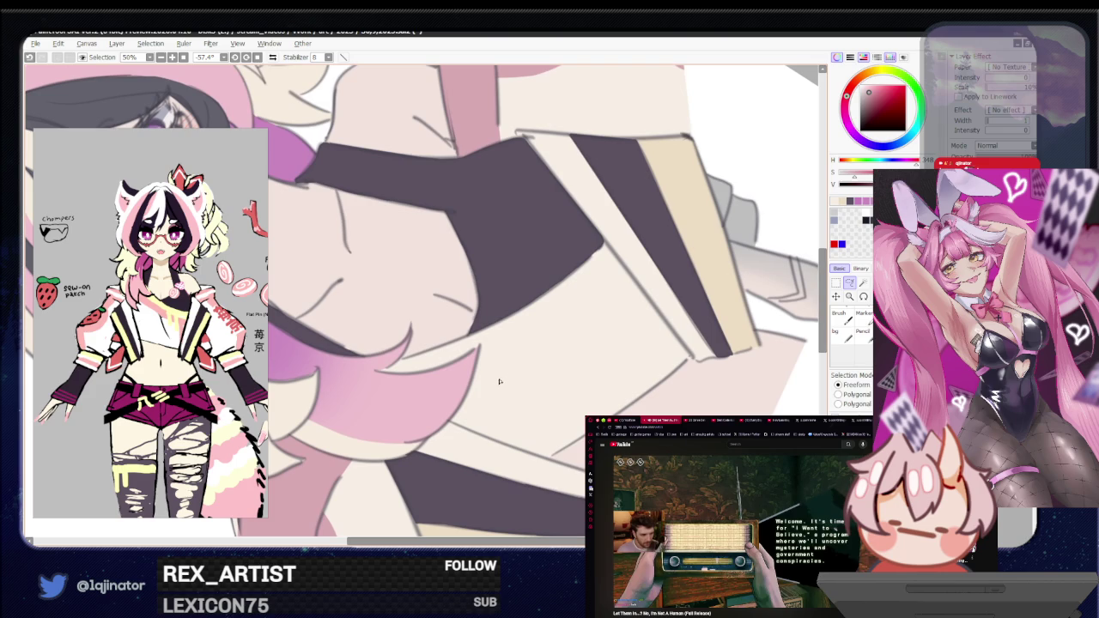
# Step: Select a band across the sleeve and fill it pink
pyautogui.press('n')
pyautogui.moveTo(452, 314); pyautogui.dragTo(444, 363)
pyautogui.hotkey('ctrl', 'z')
pyautogui.press('a')
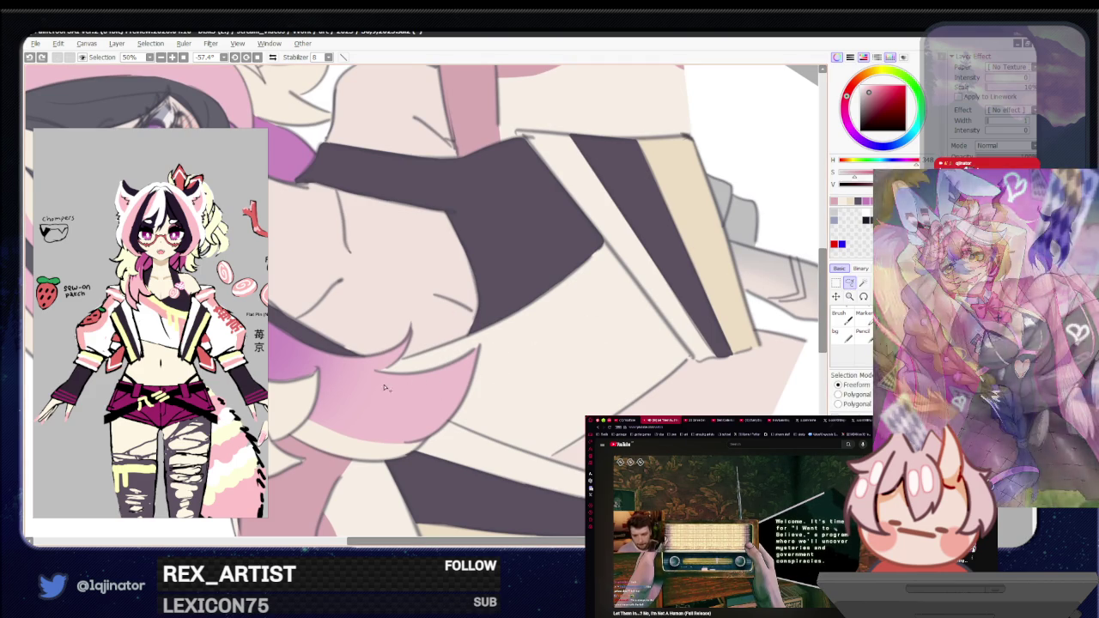
pyautogui.moveTo(373, 383); pyautogui.dragTo(664, 250)
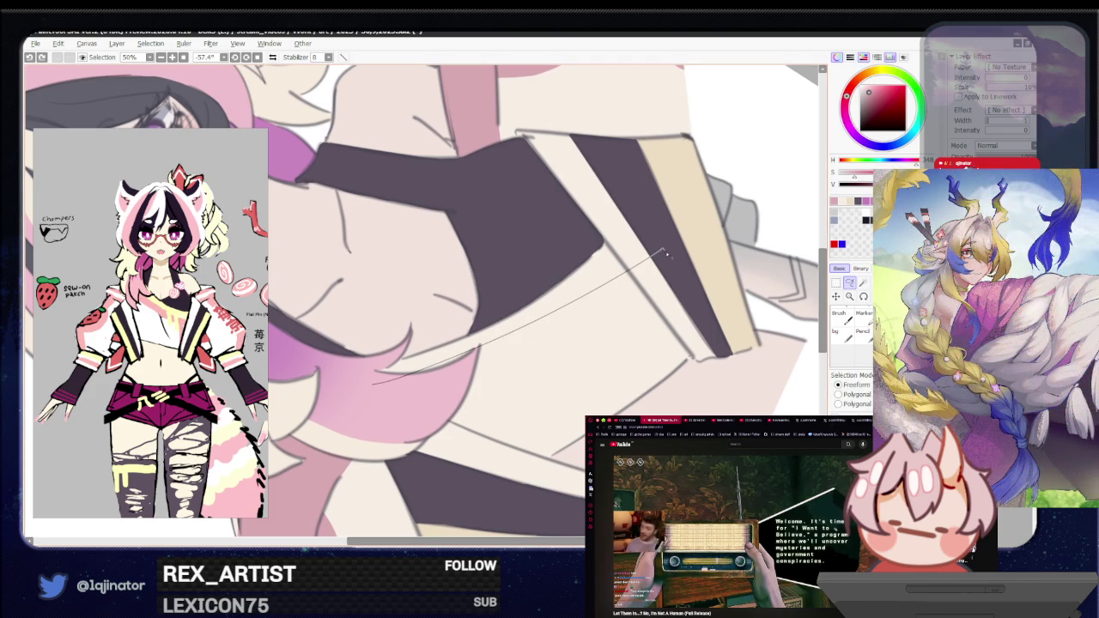
pyautogui.moveTo(679, 271); pyautogui.dragTo(345, 424)
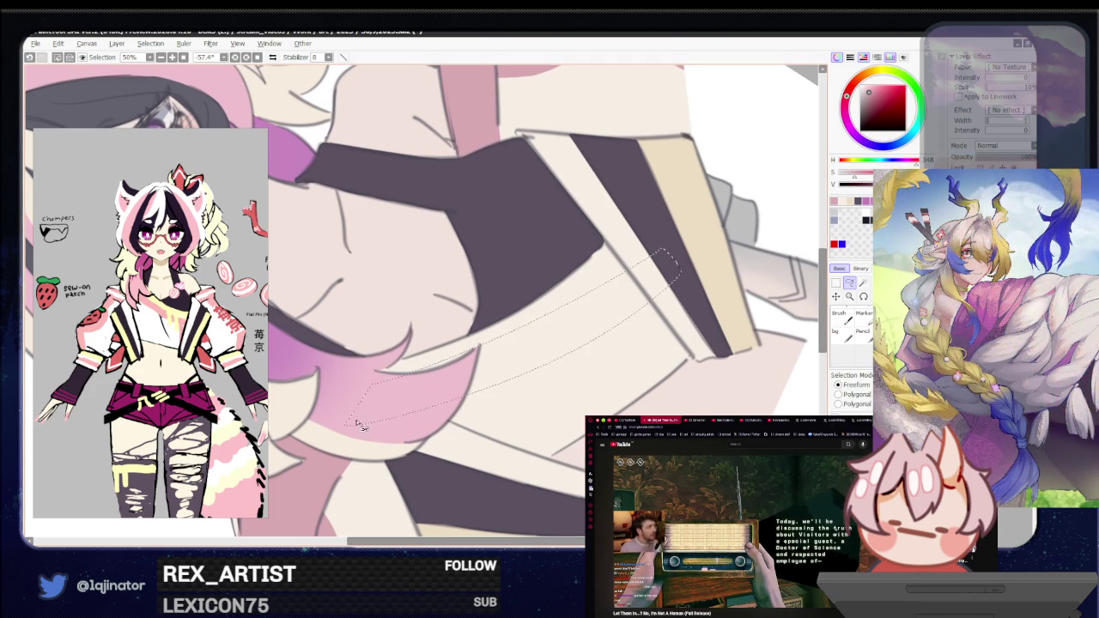
pyautogui.press('g')
pyautogui.click(509, 380)
pyautogui.scroll(-2, 808, 326)
# Step: Clear the selection and sample the cream colour from the drawing
pyautogui.press('a')
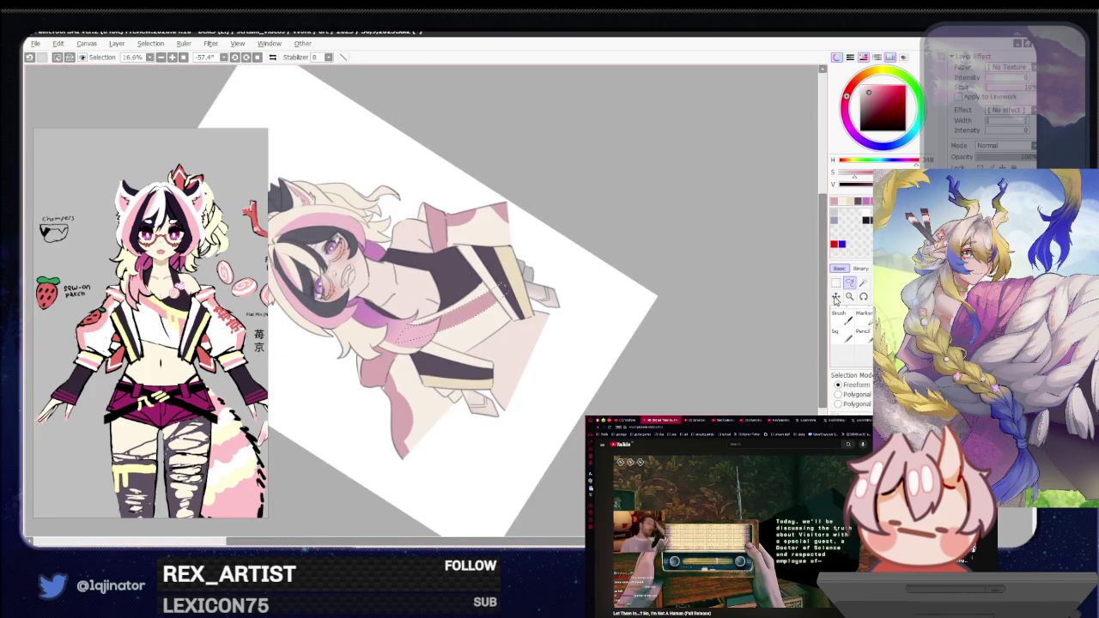
pyautogui.hotkey('ctrl', 'd')
pyautogui.scroll(1, 639, 368)
pyautogui.press('b')
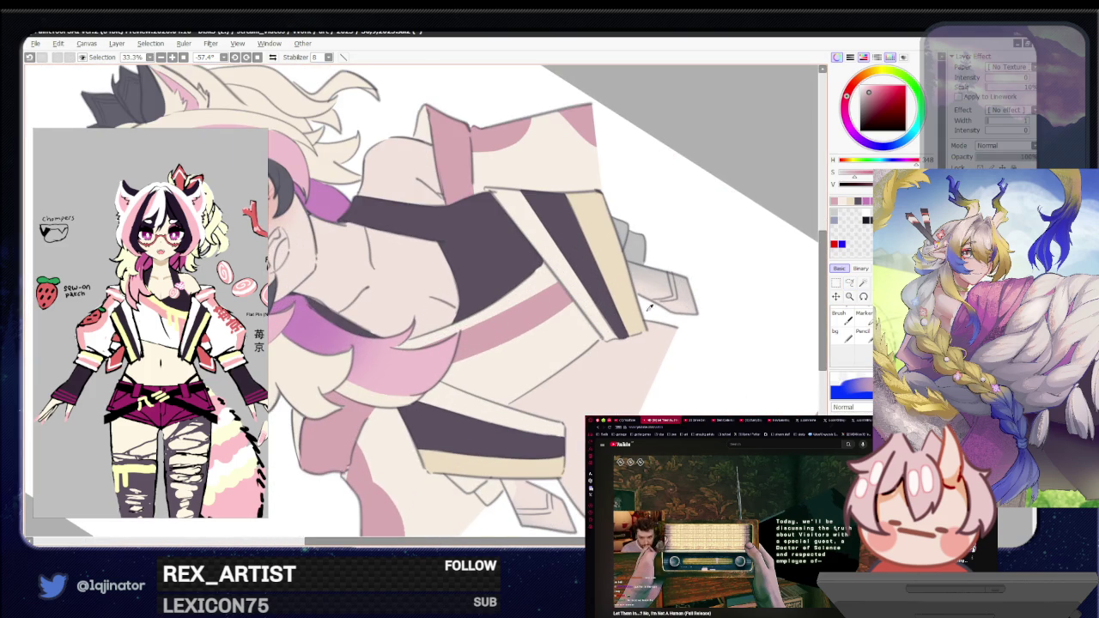
pyautogui.keyDown('alt'); pyautogui.click(631, 312); pyautogui.keyUp('alt')
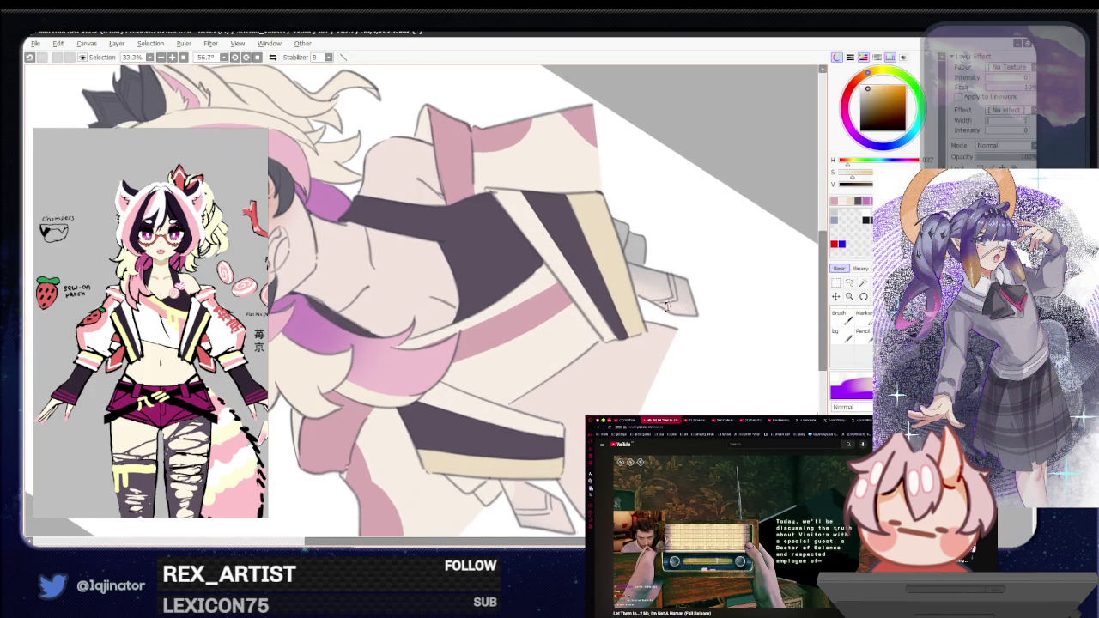
pyautogui.moveTo(672, 301); pyautogui.dragTo(549, 257)
# Step: Lasso a thin strip along the dark top's edge and fill it cream
pyautogui.click(849, 283)
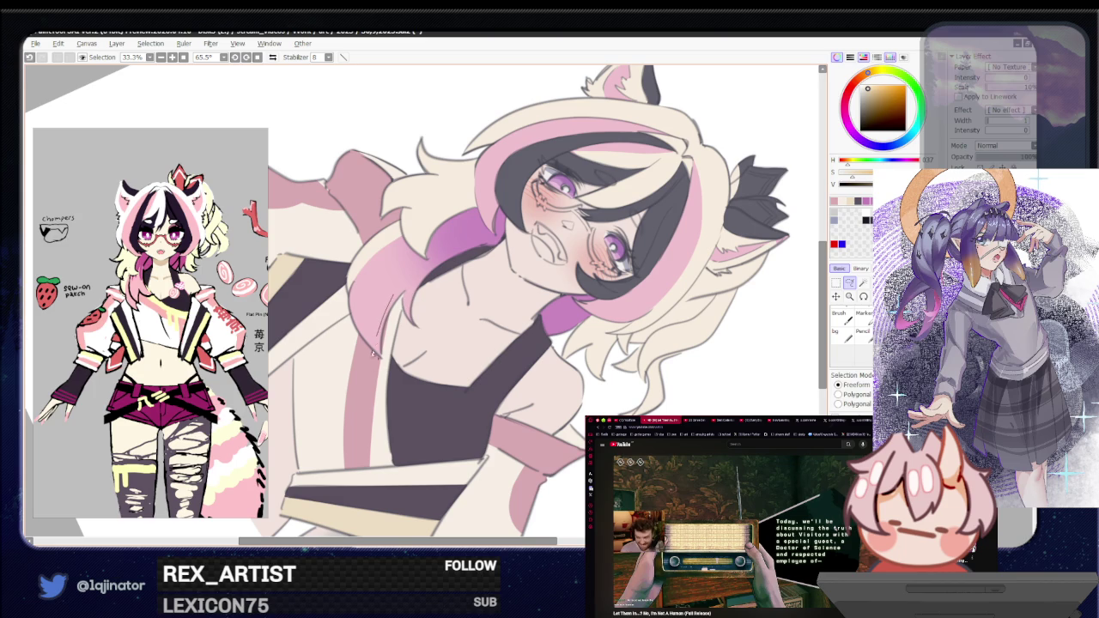
pyautogui.moveTo(387, 418); pyautogui.dragTo(390, 370)
pyautogui.scroll(1, 400, 300)
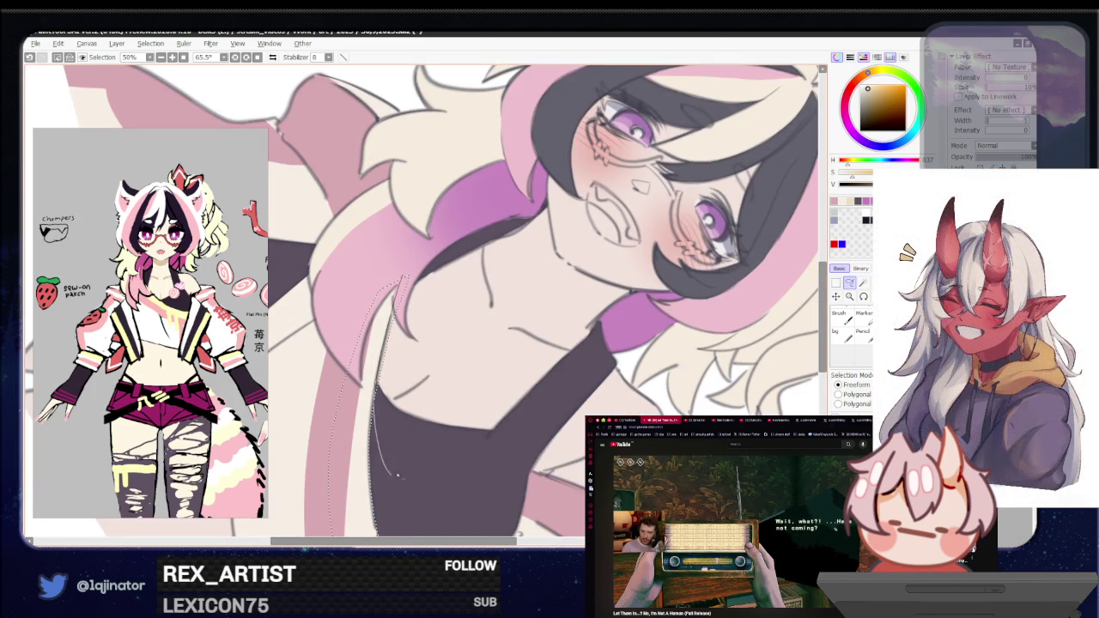
pyautogui.scroll(-1, 390, 395)
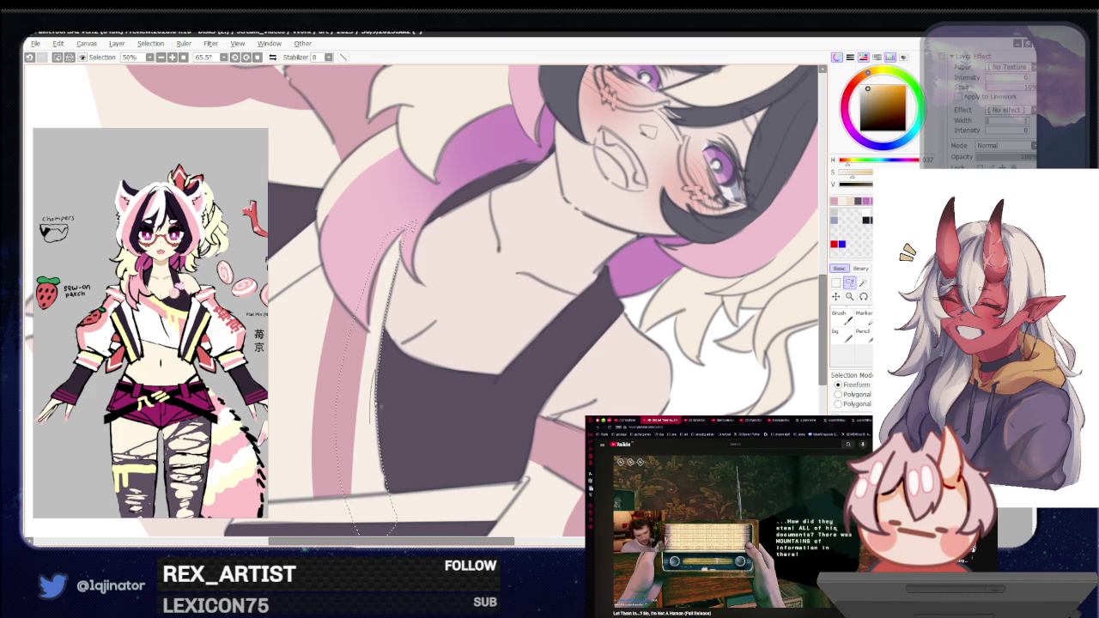
pyautogui.press('g')
pyautogui.click(376, 483)
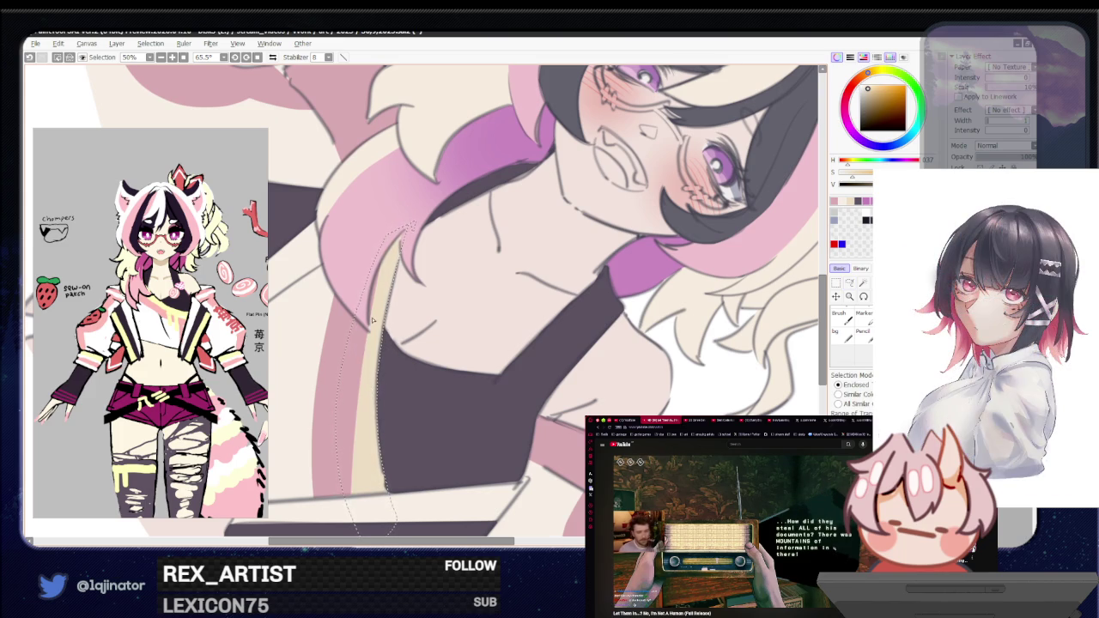
pyautogui.click(850, 286)
pyautogui.scroll(-3, 680, 371)
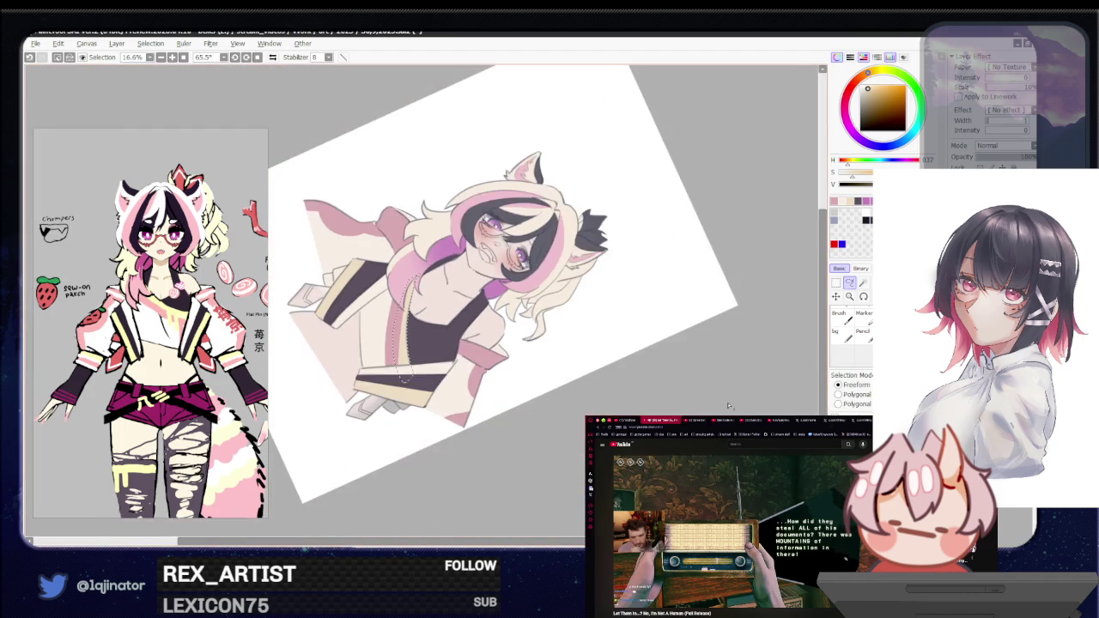
# Step: Rotate the bust upright and raise Hue/Saturation luminance to lighten the colours
pyautogui.moveTo(577, 370); pyautogui.dragTo(604, 352)
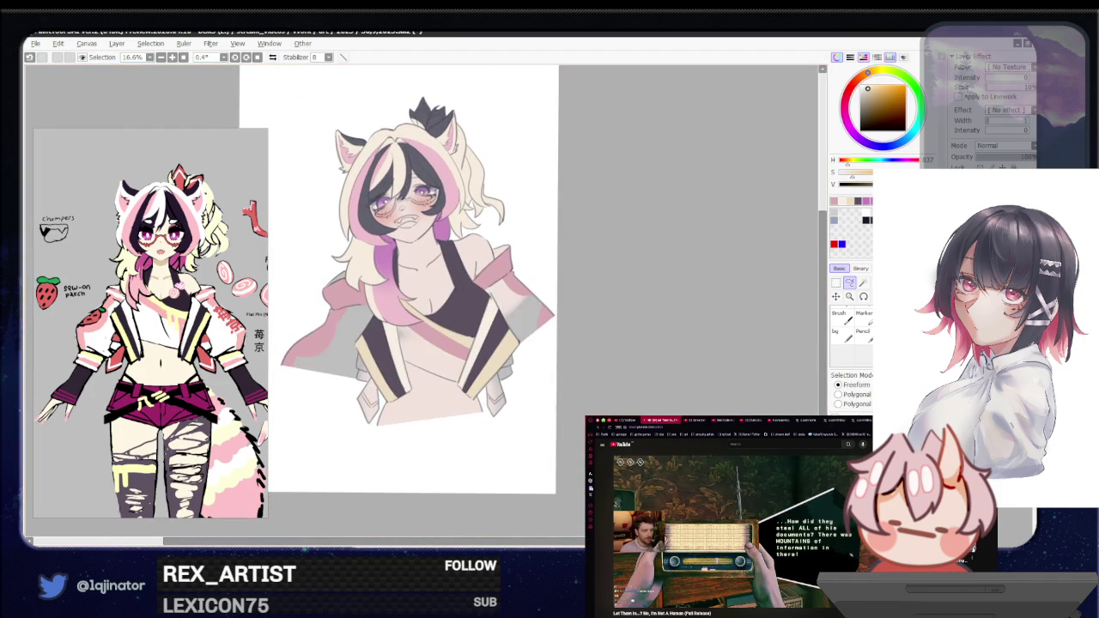
pyautogui.scroll(2, 653, 361)
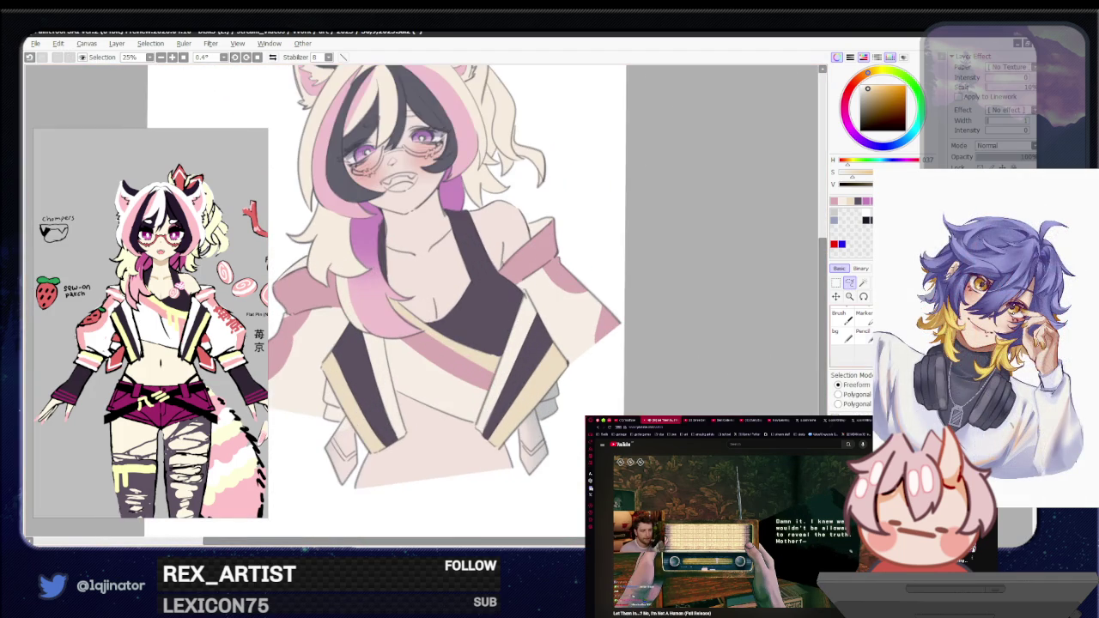
pyautogui.hotkey('ctrl', 'u')
pyautogui.moveTo(626, 198)
pyautogui.mouseDown()
pyautogui.moveTo(642, 197)
pyautogui.moveTo(631, 168)
pyautogui.moveTo(645, 197)
pyautogui.mouseUp()
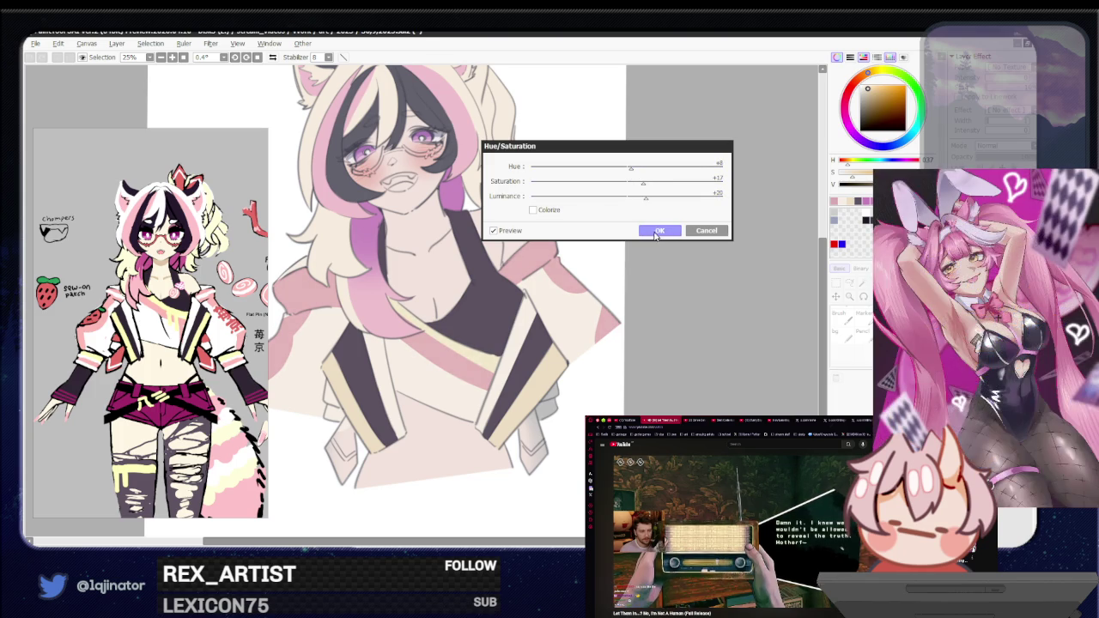
pyautogui.click(659, 232)
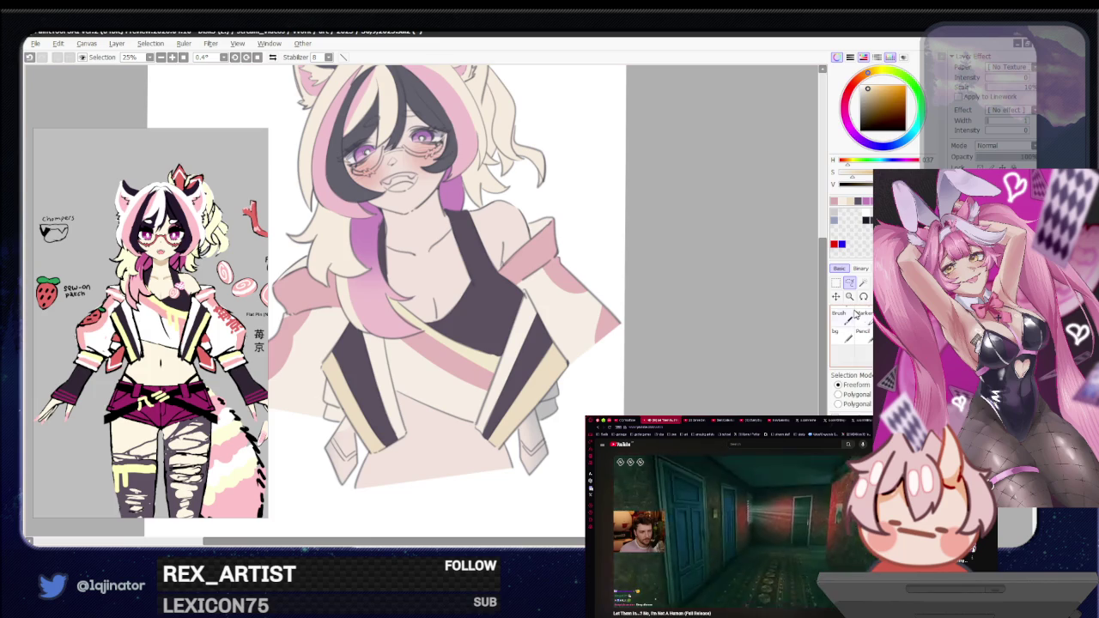
# Step: Undo one change and recentre the view on the head
pyautogui.moveTo(670, 346)
pyautogui.mouseDown()
pyautogui.moveTo(681, 379)
pyautogui.moveTo(675, 352)
pyautogui.mouseUp()
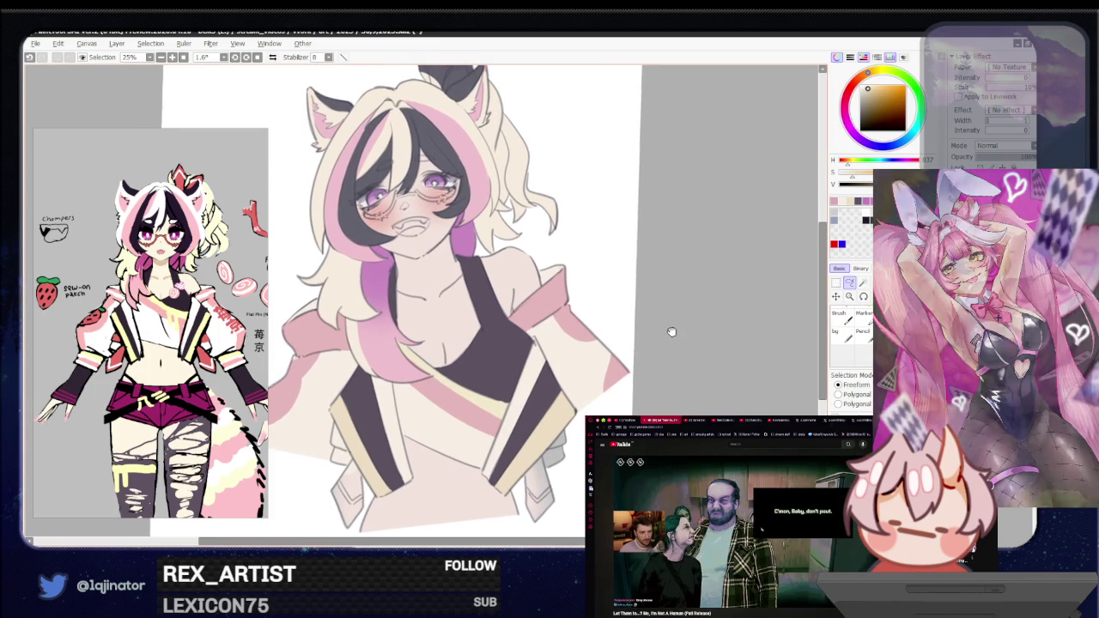
pyautogui.hotkey('ctrl', 'z')
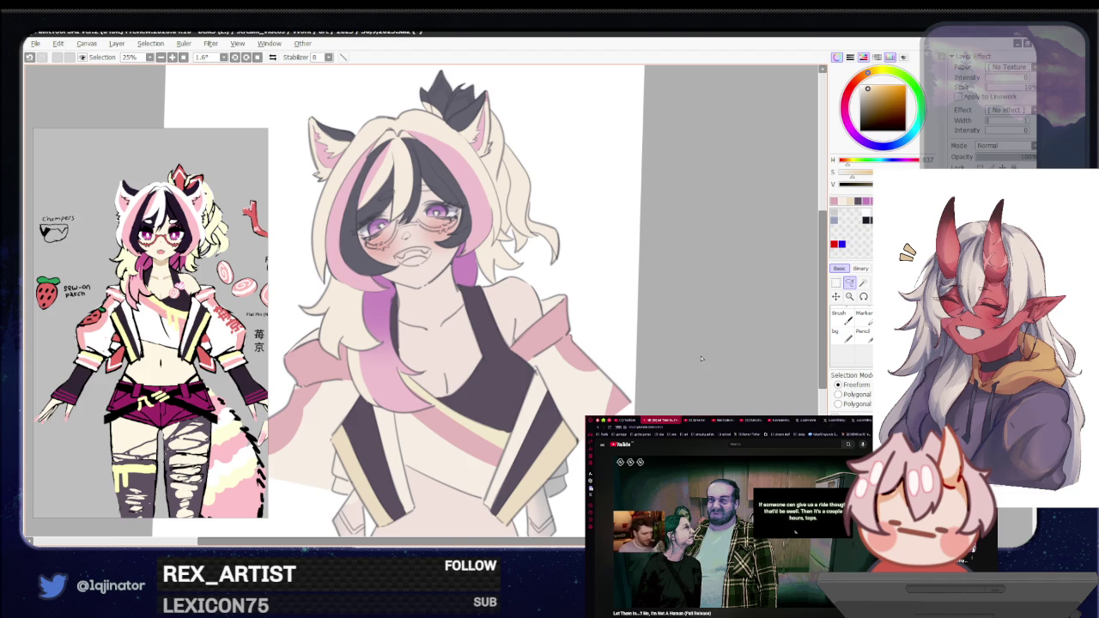
pyautogui.moveTo(686, 381)
pyautogui.mouseDown()
pyautogui.moveTo(692, 407)
pyautogui.moveTo(718, 381)
pyautogui.mouseUp()
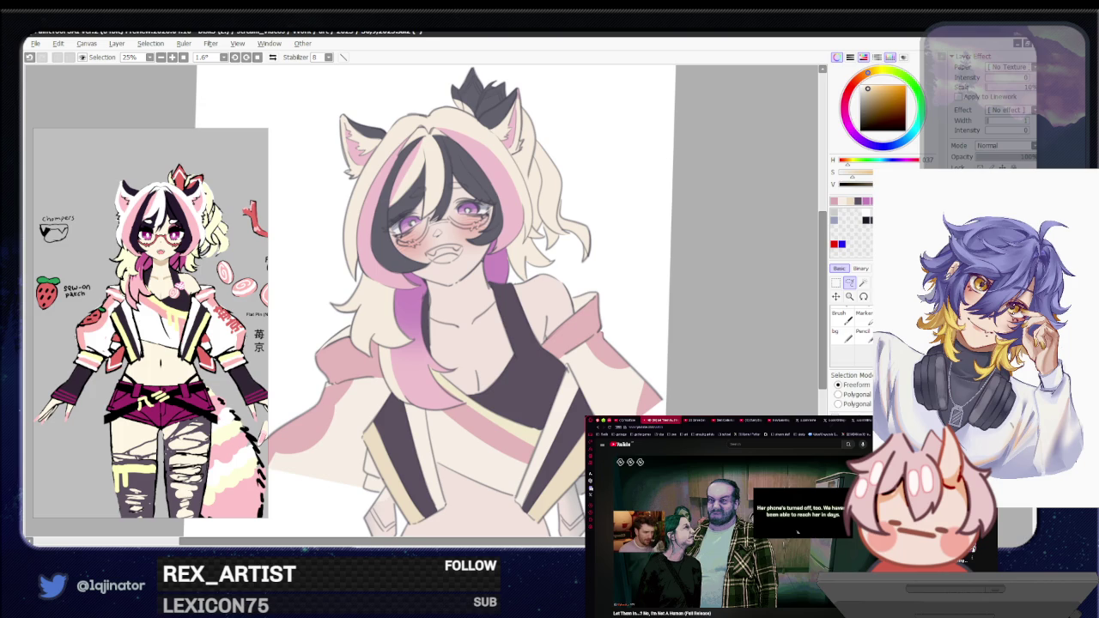
pyautogui.moveTo(754, 354); pyautogui.dragTo(728, 457)
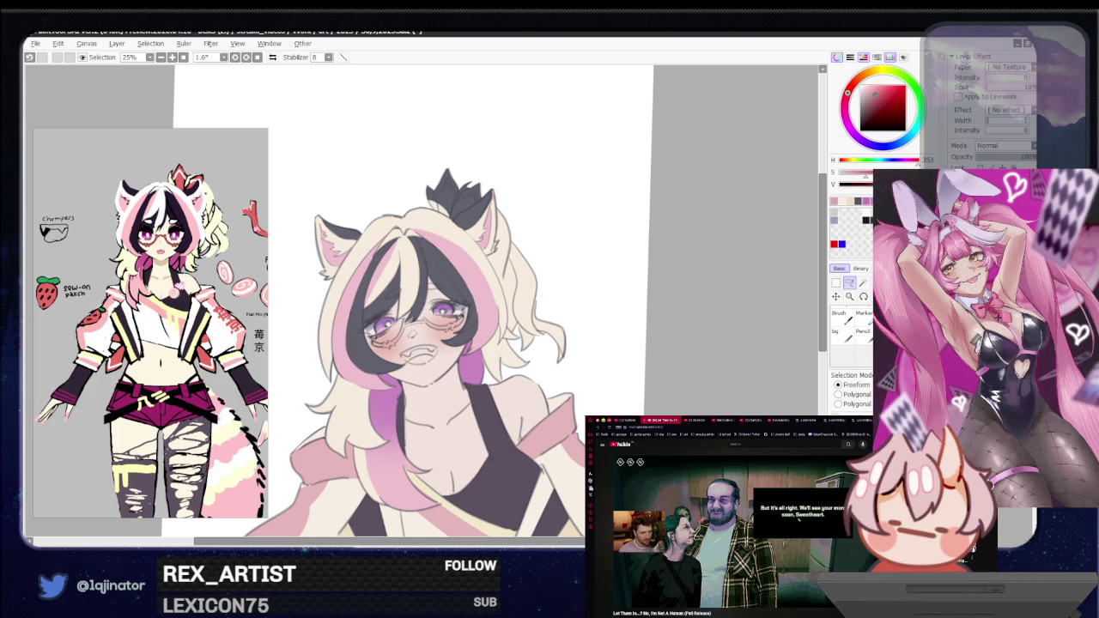
pyautogui.scroll(2, 617, 328)
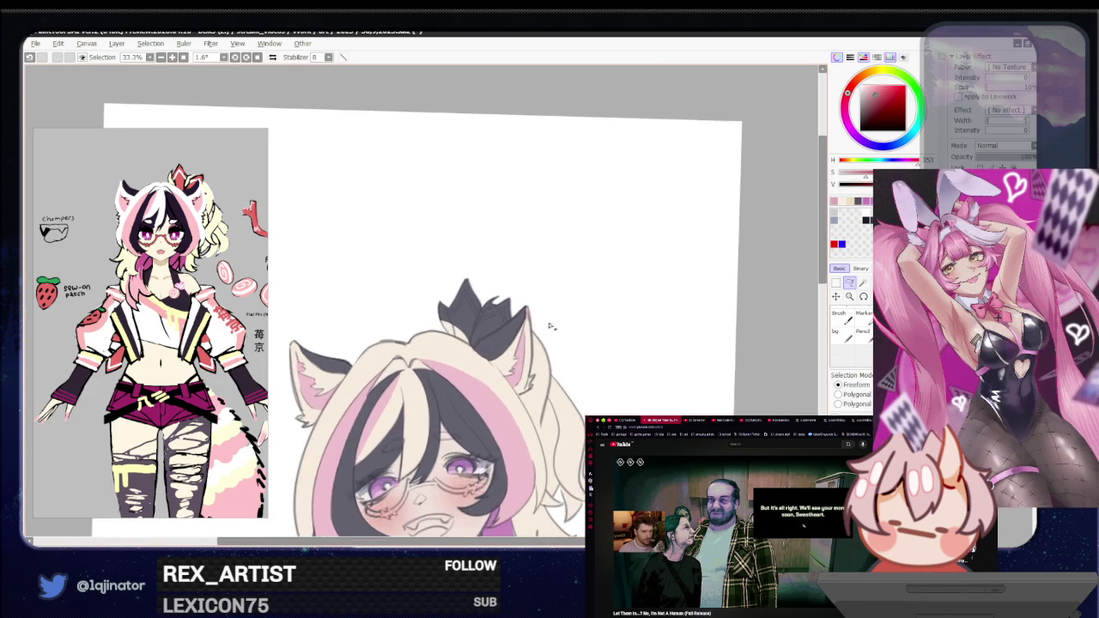
pyautogui.scroll(2, 616, 329)
# Step: Select the bow on top of her head, fill it red, and zoom back out
pyautogui.moveTo(653, 329)
pyautogui.mouseDown()
pyautogui.moveTo(577, 347)
pyautogui.moveTo(594, 341)
pyautogui.mouseUp()
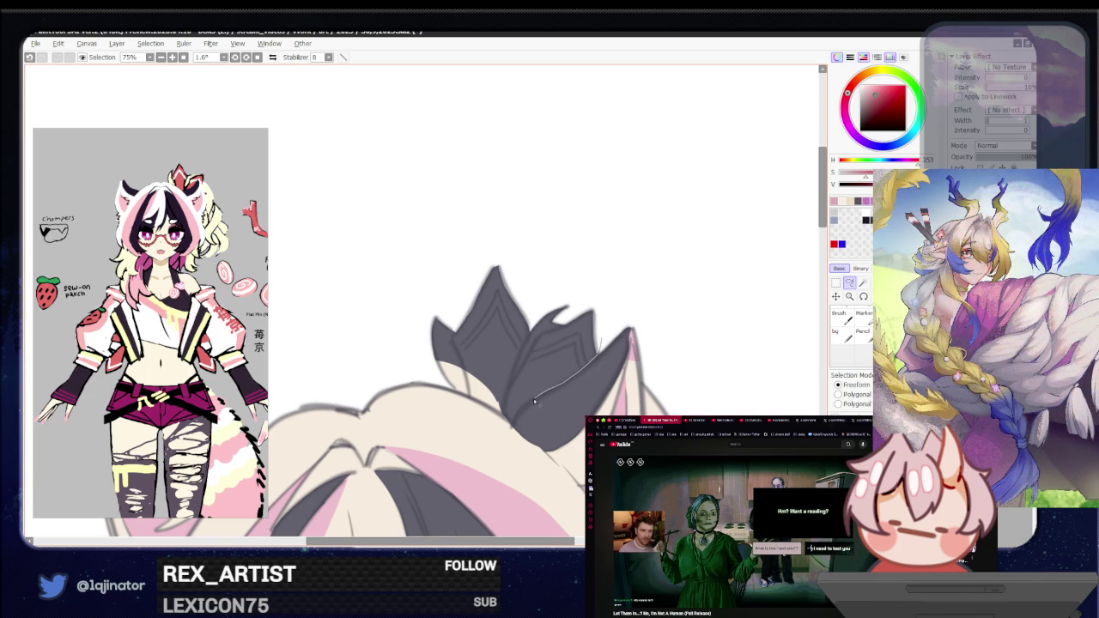
pyautogui.moveTo(536, 400); pyautogui.dragTo(519, 418)
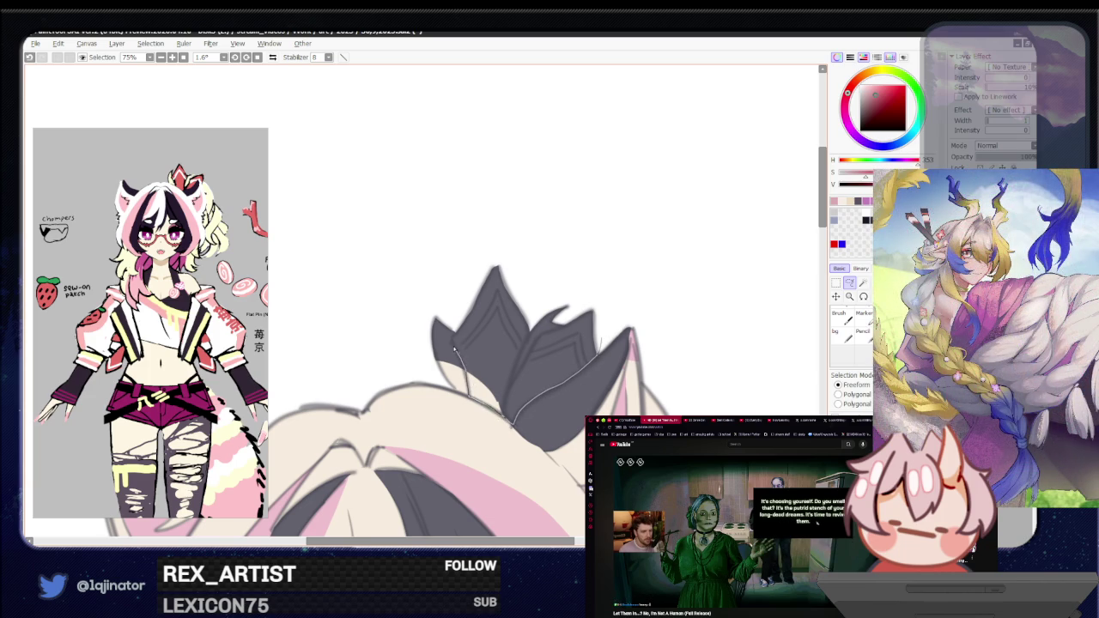
pyautogui.moveTo(487, 241)
pyautogui.mouseDown()
pyautogui.moveTo(626, 252)
pyautogui.moveTo(631, 344)
pyautogui.mouseUp()
pyautogui.hotkey('ctrl', '+')
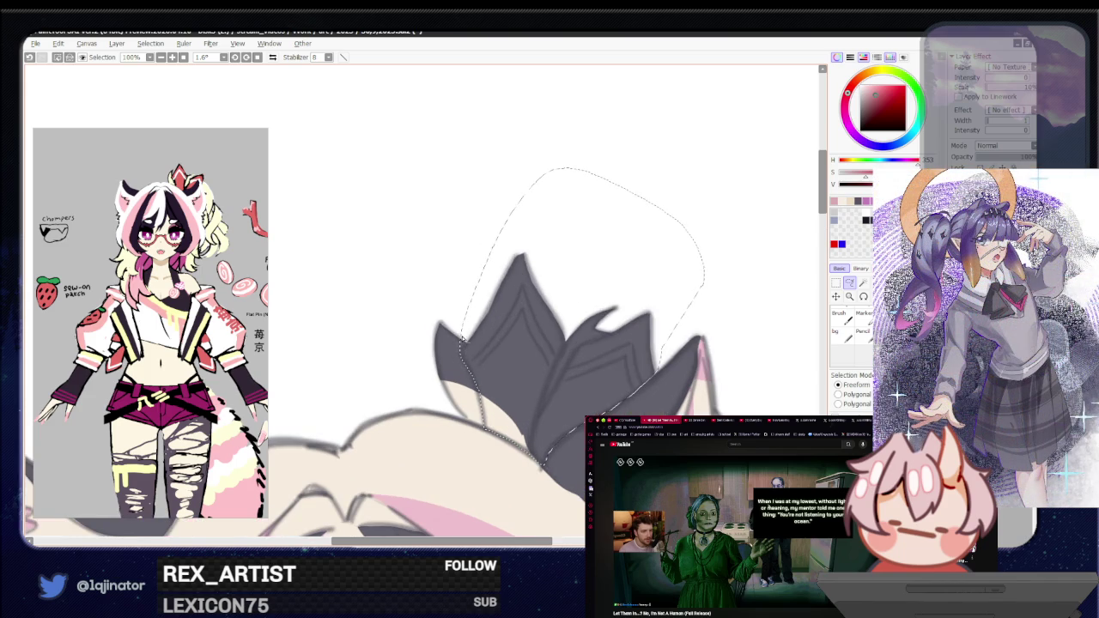
pyautogui.hotkey('ctrl', '-')
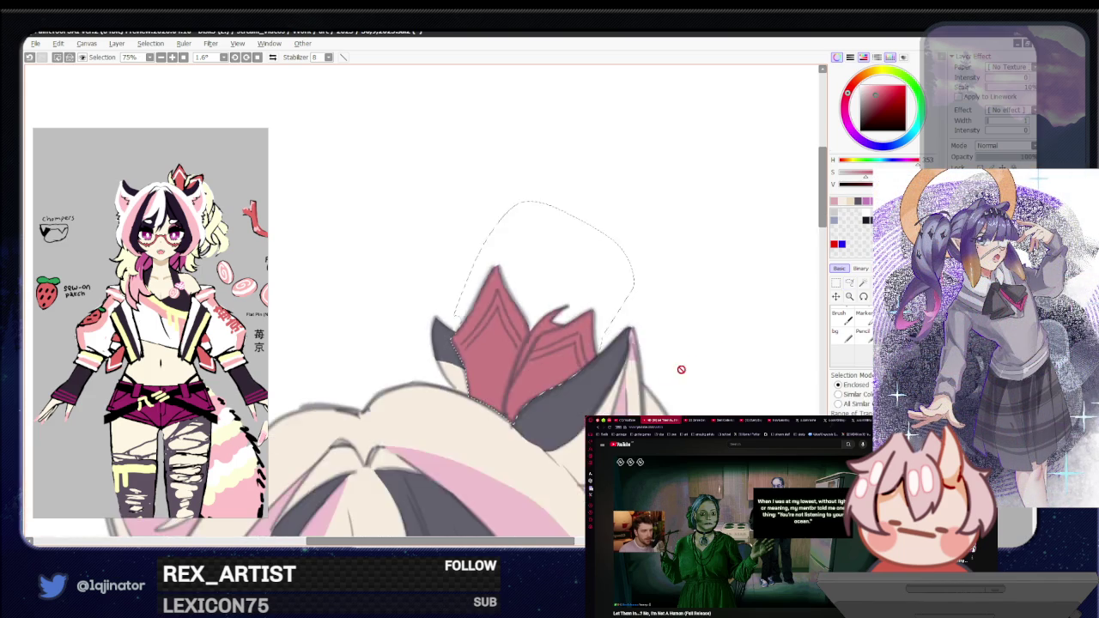
pyautogui.hotkey('ctrl', '-')
pyautogui.hotkey('ctrl', '-')
pyautogui.scroll(-3, 748, 363)
pyautogui.scroll(-3, 643, 319)
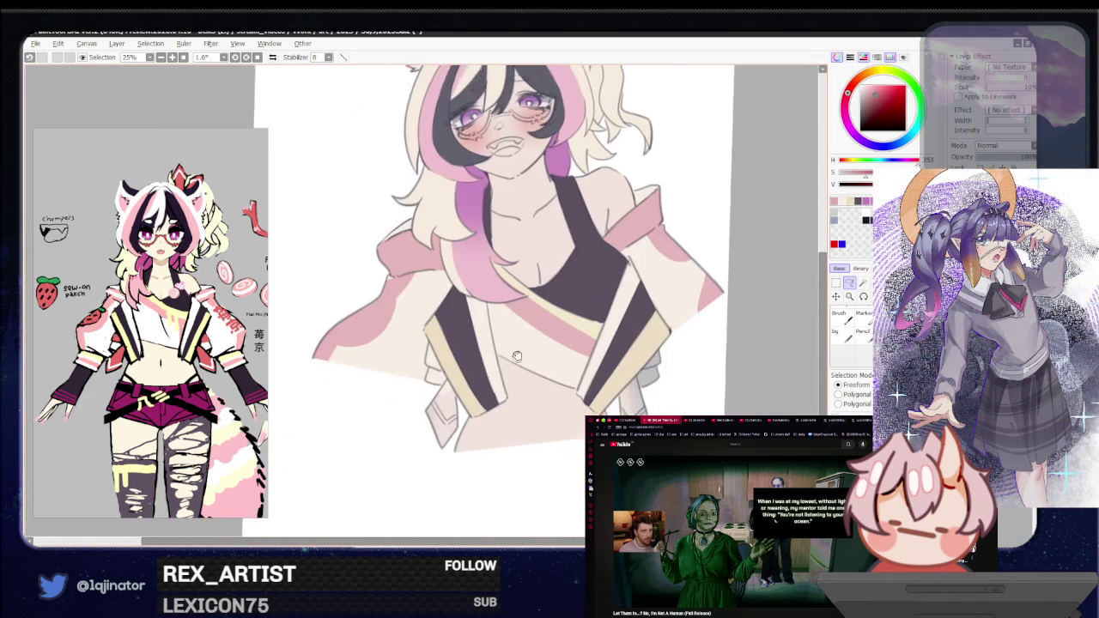
# Step: Lasso the strap below the lapel and the area under its tip
pyautogui.scroll(1, 460, 450)
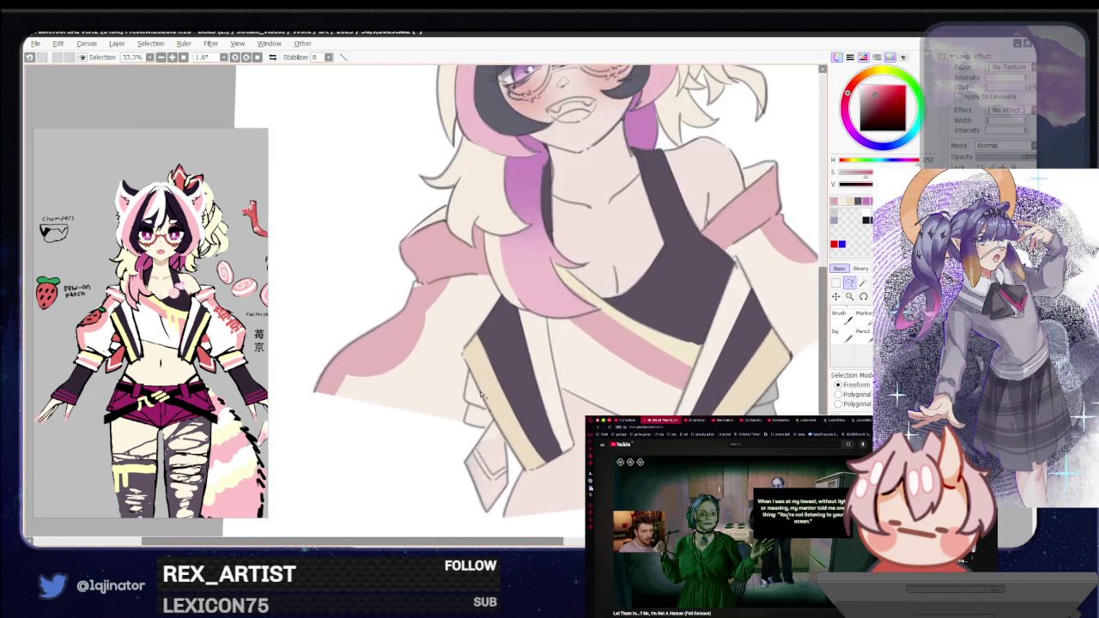
pyautogui.scroll(1, 463, 412)
pyautogui.scroll(1, 472, 361)
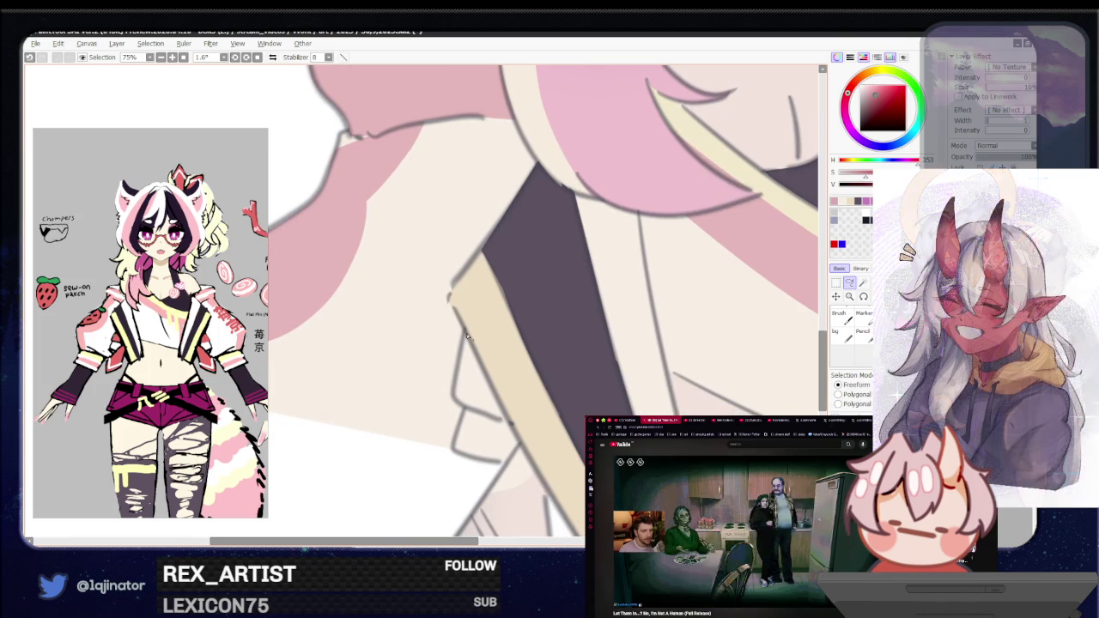
pyautogui.moveTo(468, 336); pyautogui.dragTo(508, 418)
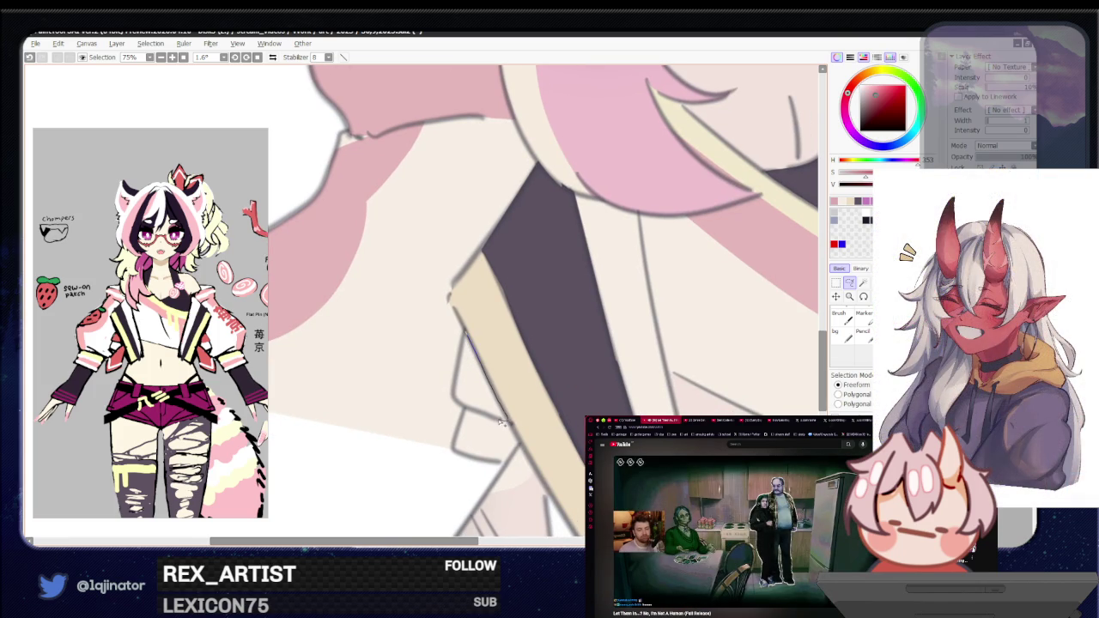
pyautogui.moveTo(491, 419); pyautogui.dragTo(458, 400)
pyautogui.moveTo(518, 459); pyautogui.dragTo(519, 339)
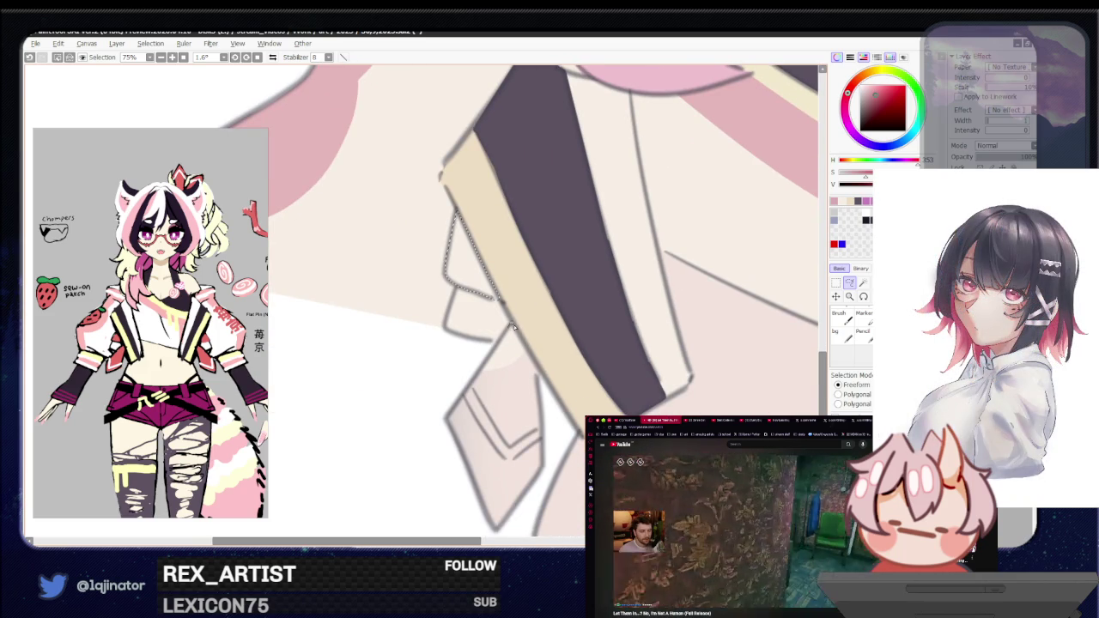
pyautogui.moveTo(512, 326); pyautogui.dragTo(547, 478)
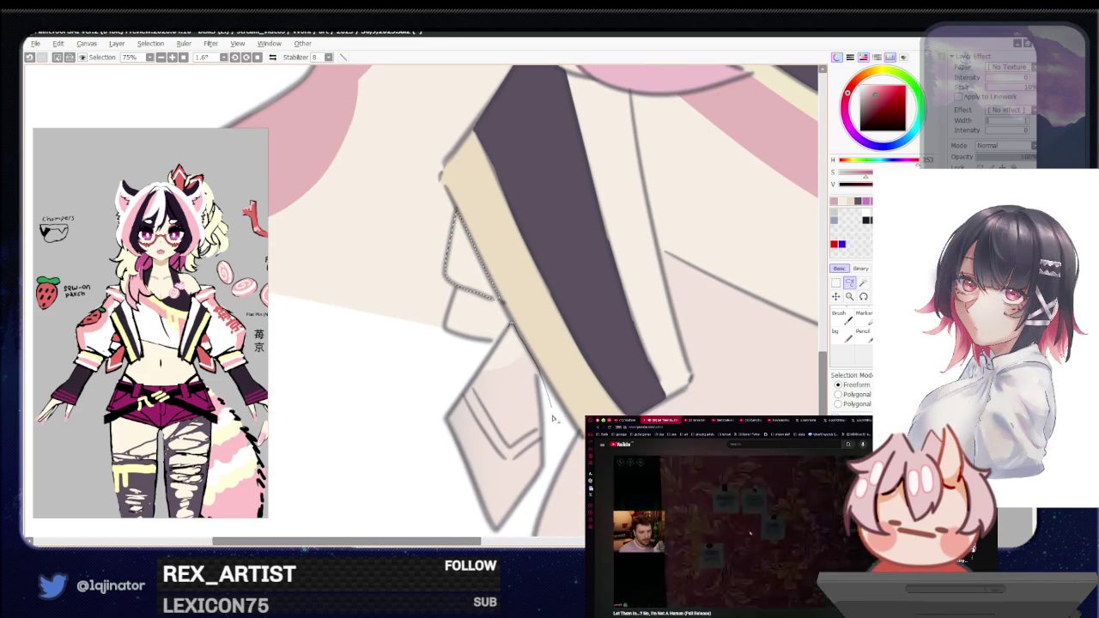
pyautogui.moveTo(439, 522); pyautogui.dragTo(423, 397)
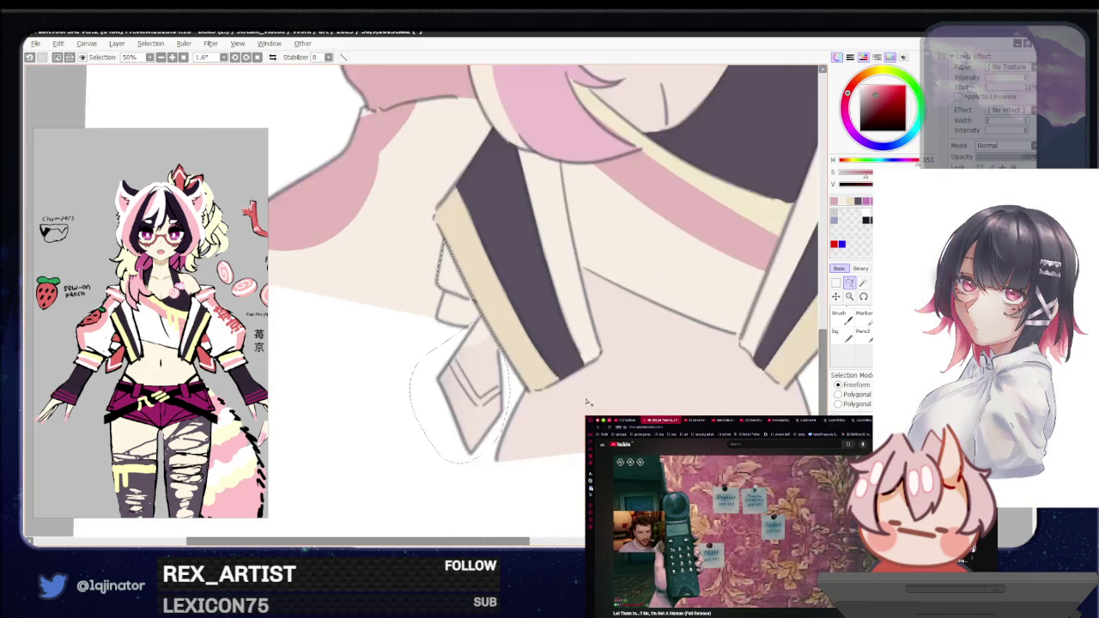
pyautogui.scroll(-3, 556, 398)
pyautogui.scroll(2, 557, 398)
pyautogui.scroll(2, 553, 361)
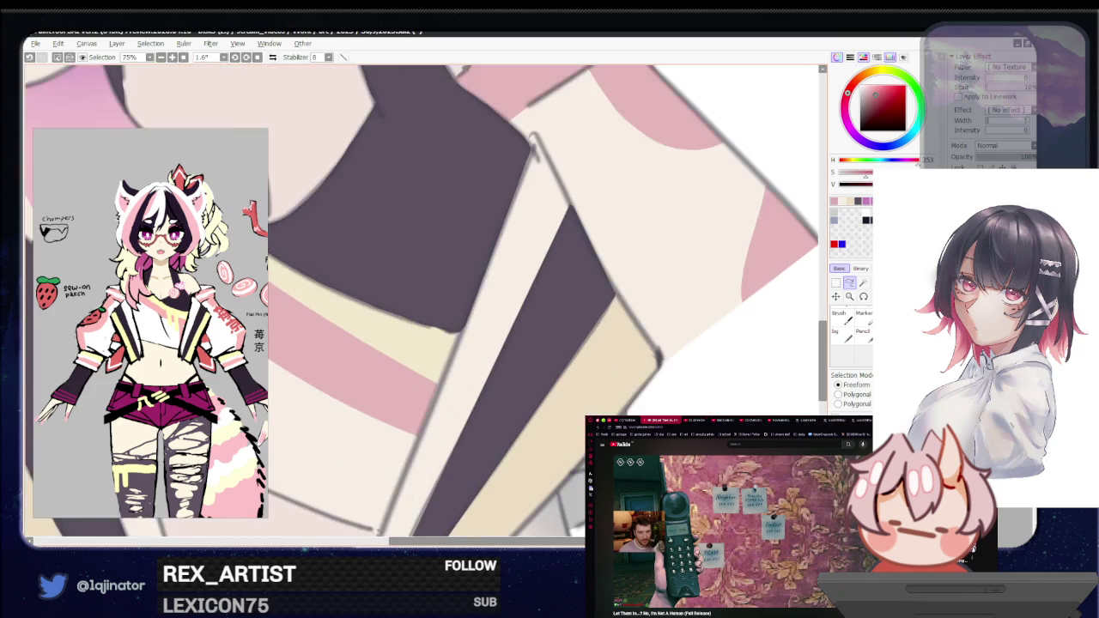
pyautogui.scroll(-1, 551, 325)
# Step: Extend the selection beside the glove and fill the strap dark pink
pyautogui.moveTo(551, 325); pyautogui.dragTo(531, 343)
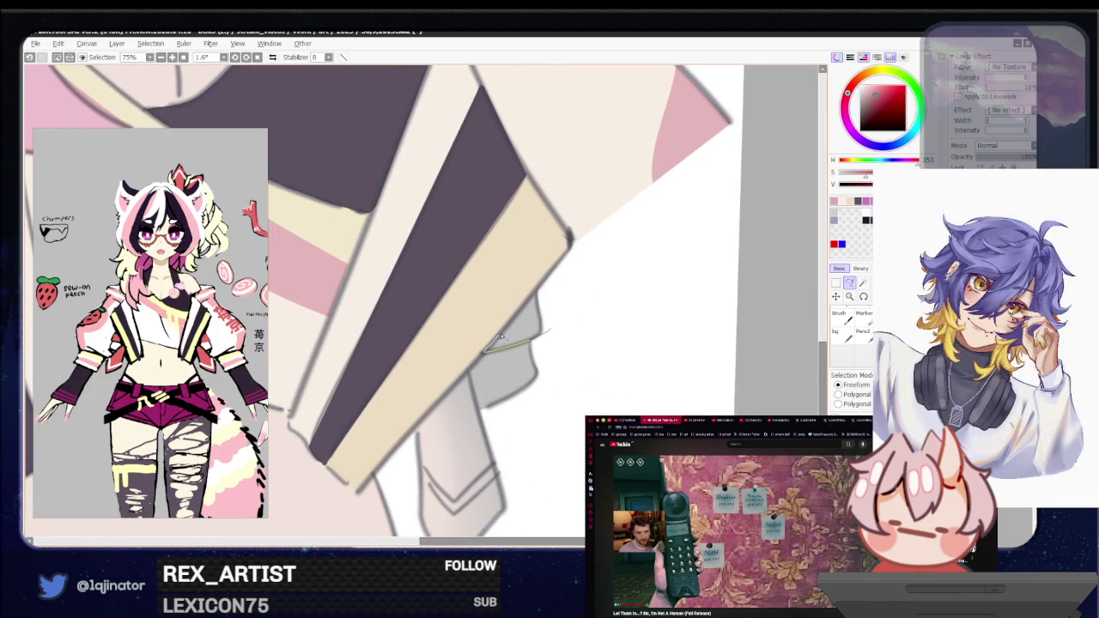
pyautogui.moveTo(529, 303); pyautogui.dragTo(562, 373)
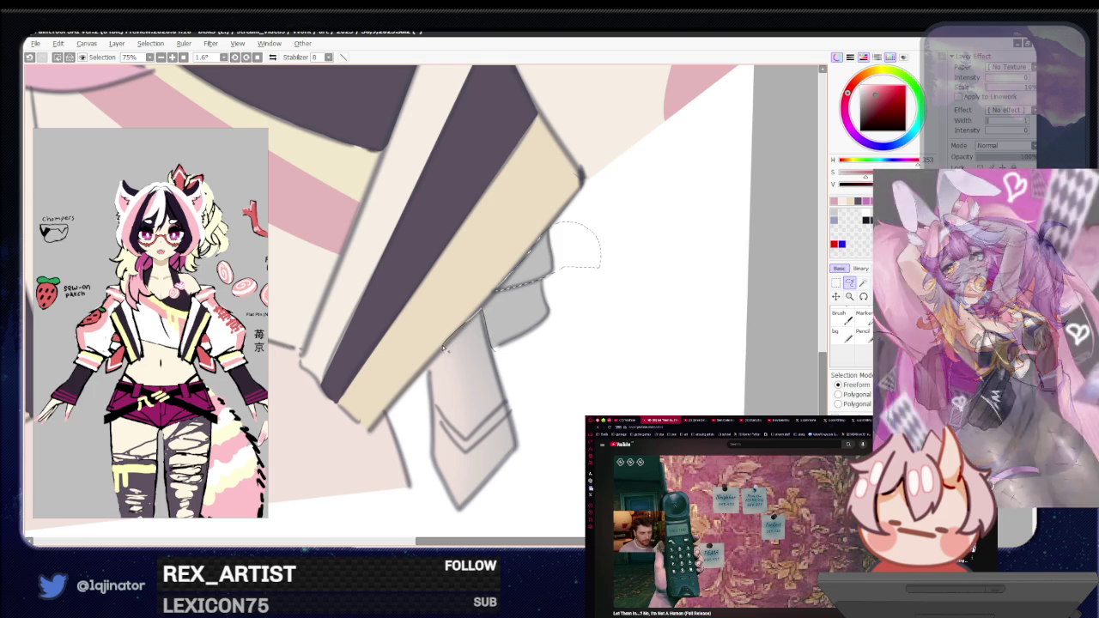
pyautogui.moveTo(459, 543); pyautogui.dragTo(462, 318)
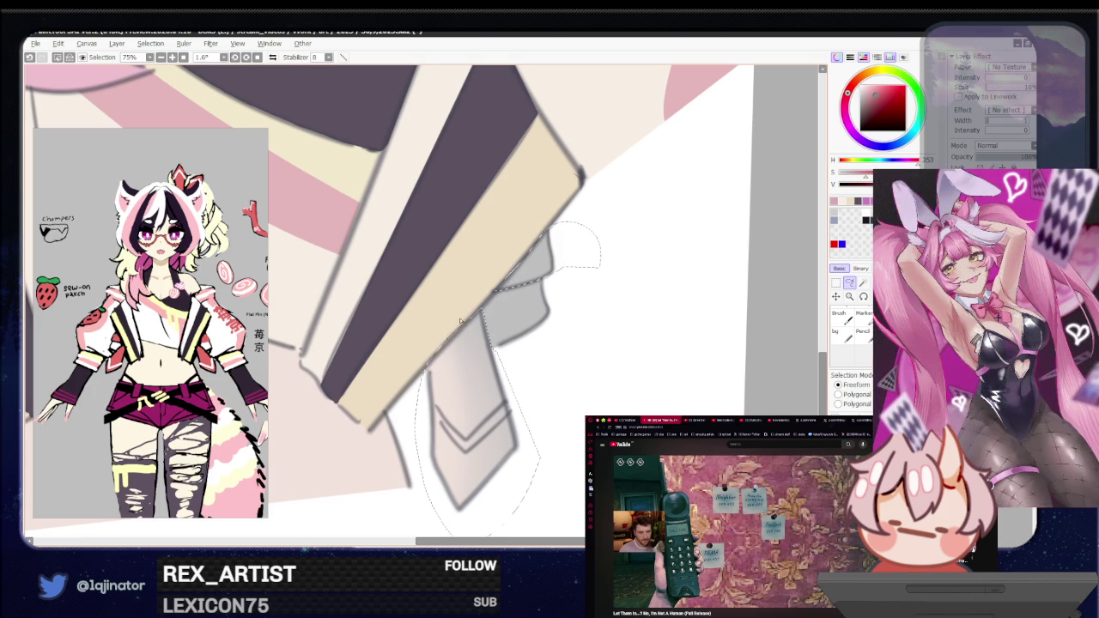
pyautogui.moveTo(420, 375); pyautogui.dragTo(492, 302)
pyautogui.press('f')
pyautogui.click(493, 340)
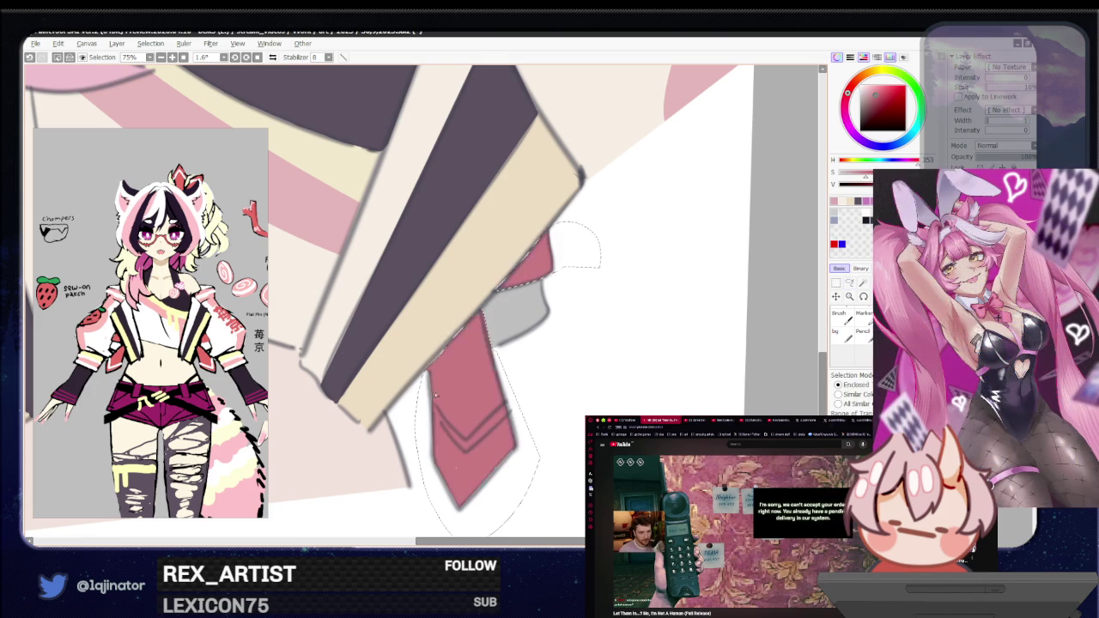
pyautogui.hotkey('ctrl', 'd')
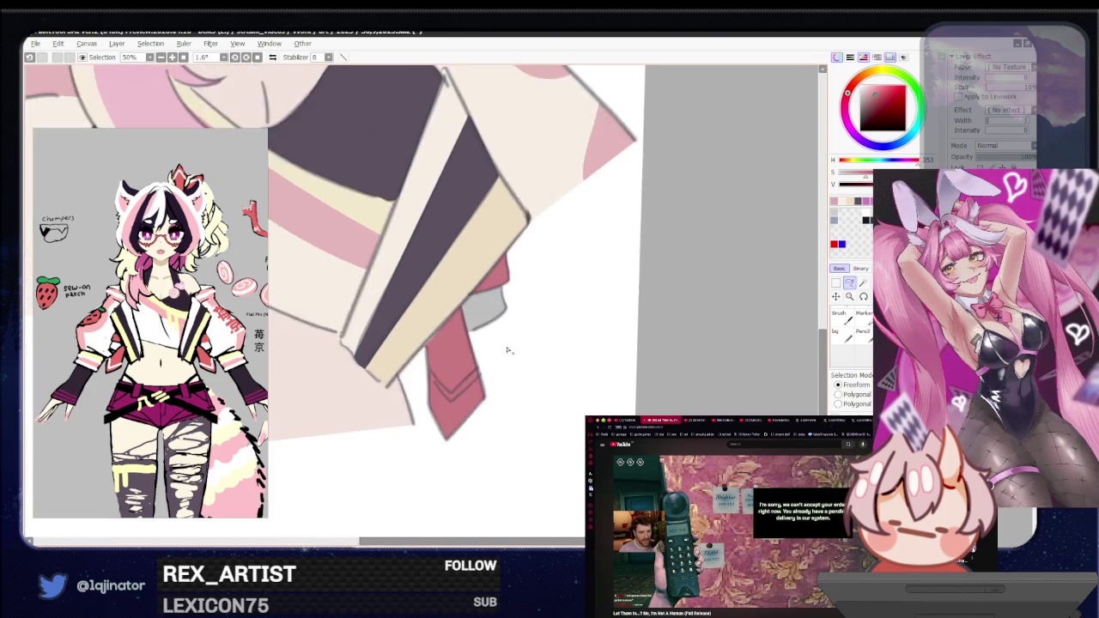
# Step: Touch up the strap's edge with a brush and zoom out to the bust
pyautogui.press('l')
pyautogui.press('b')
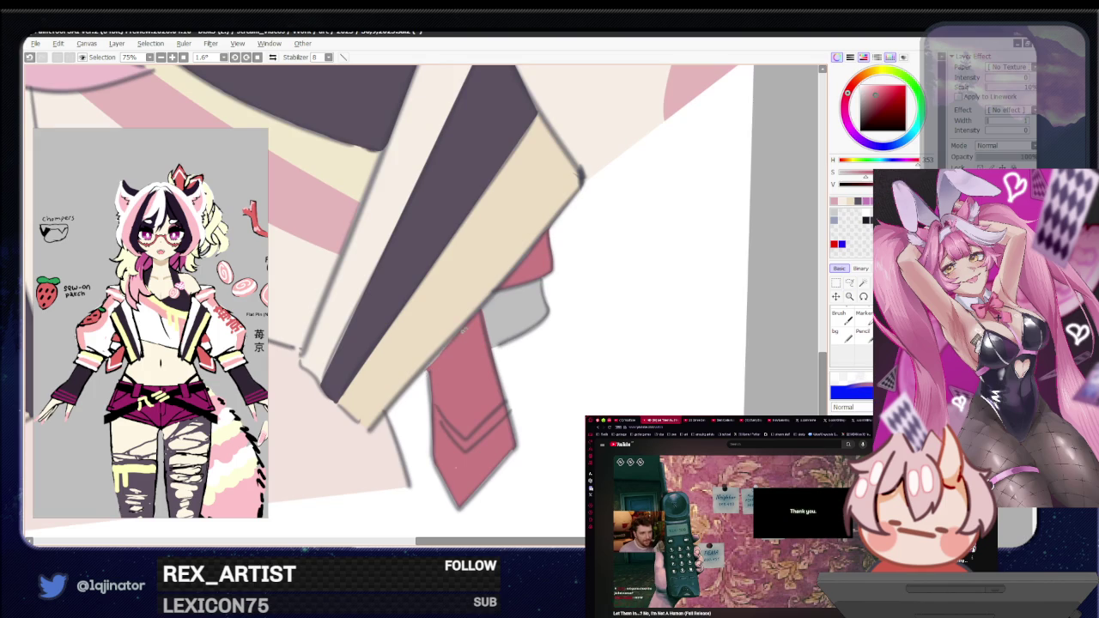
pyautogui.press('e')
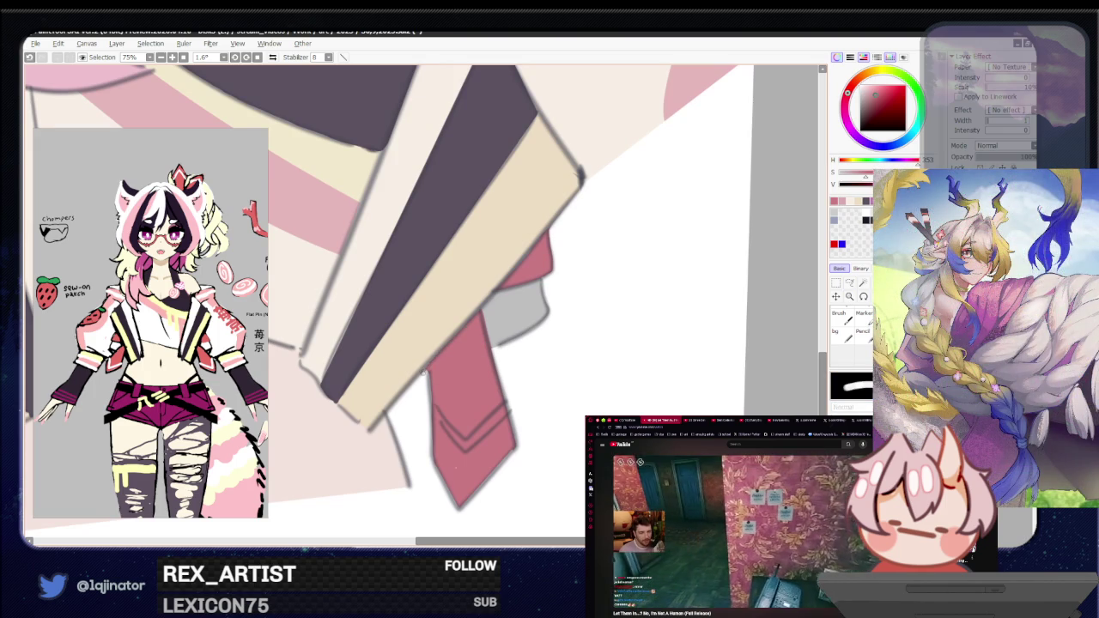
pyautogui.moveTo(429, 344); pyautogui.dragTo(486, 325)
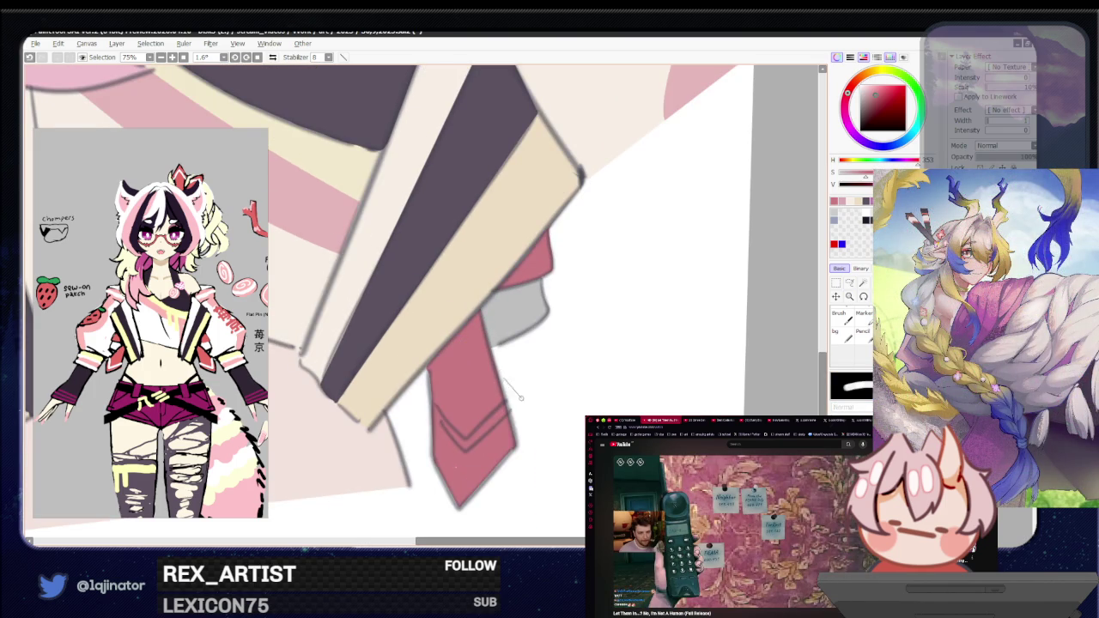
pyautogui.scroll(-4, 511, 389)
pyautogui.press('b')
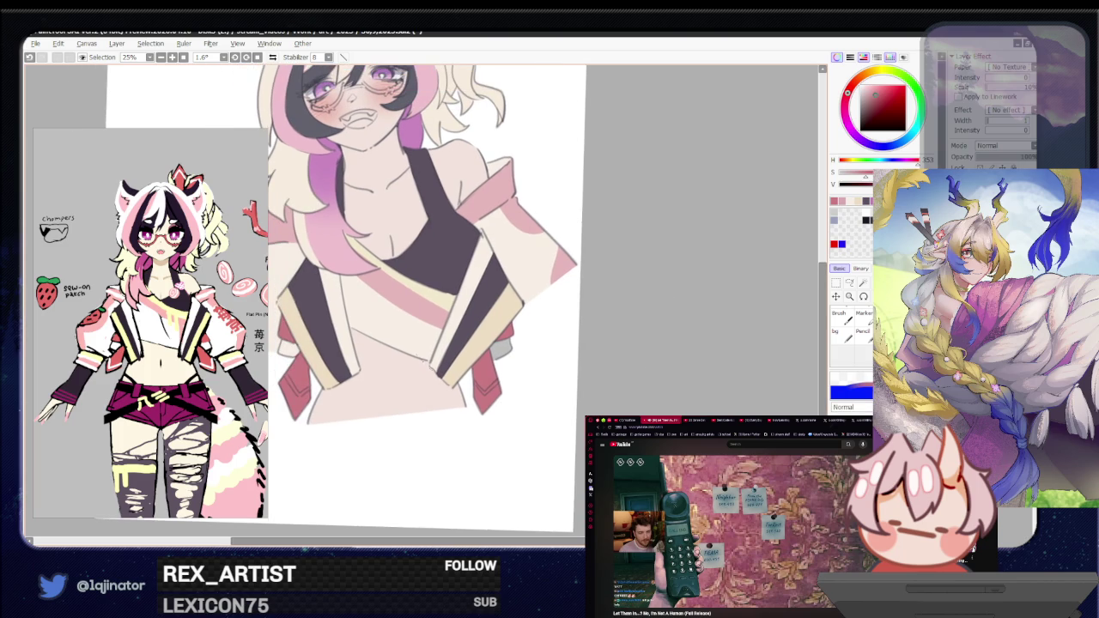
# Step: Apply Hue/Saturation with saturation −4 and luminance +3 to the whole drawing
pyautogui.scroll(2, 419, 314)
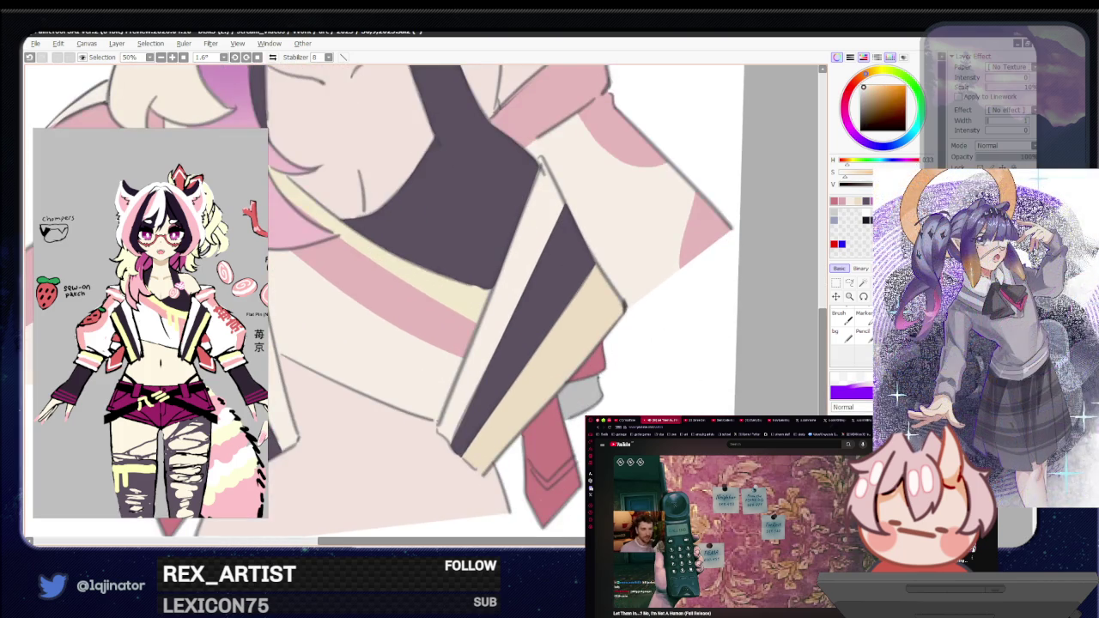
pyautogui.press('l')
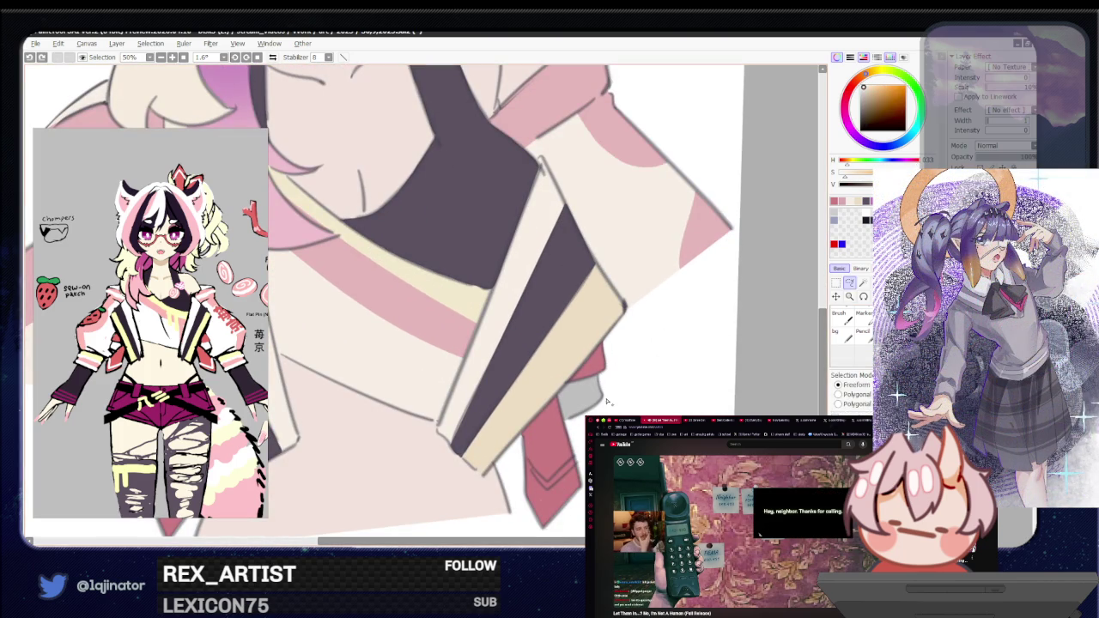
pyautogui.scroll(-3, 550, 442)
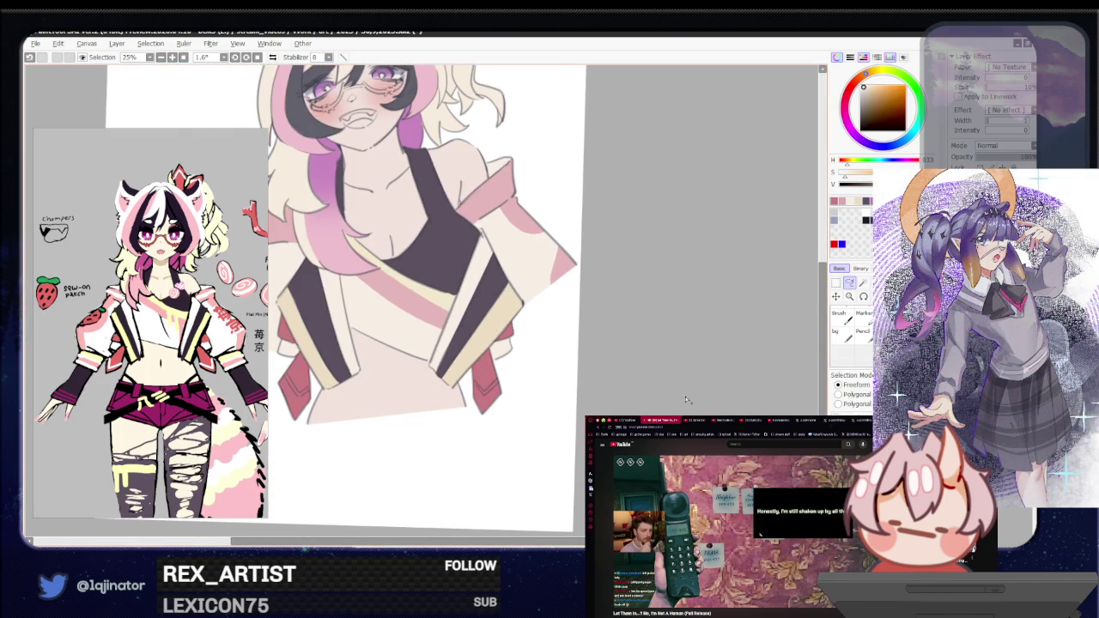
pyautogui.moveTo(566, 357); pyautogui.dragTo(599, 385)
pyautogui.scroll(1, 324, 172)
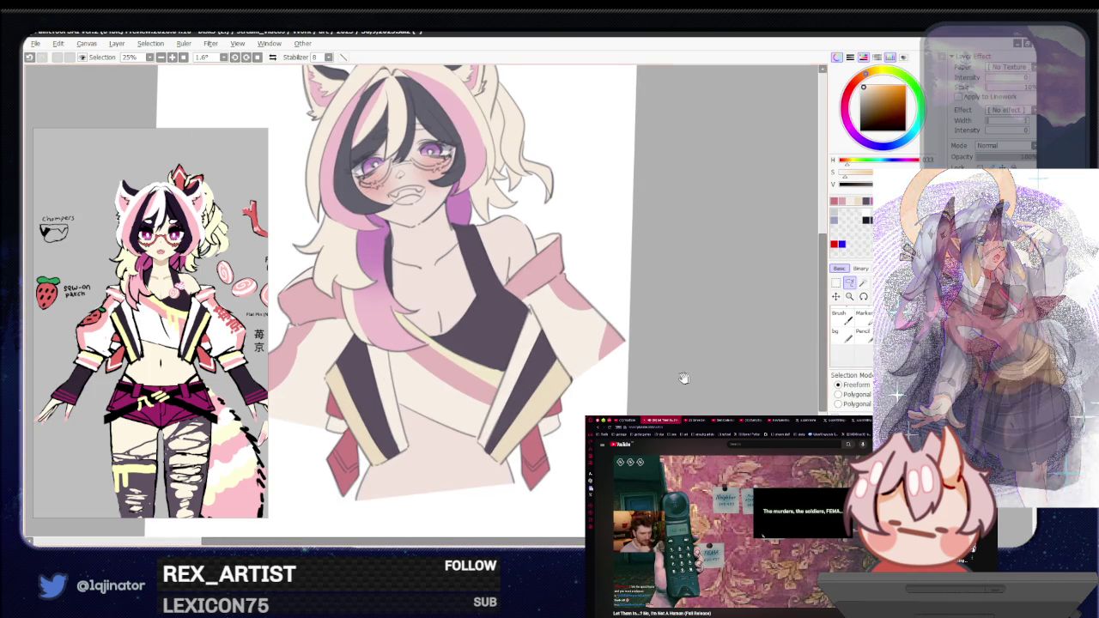
pyautogui.moveTo(695, 378); pyautogui.dragTo(717, 395)
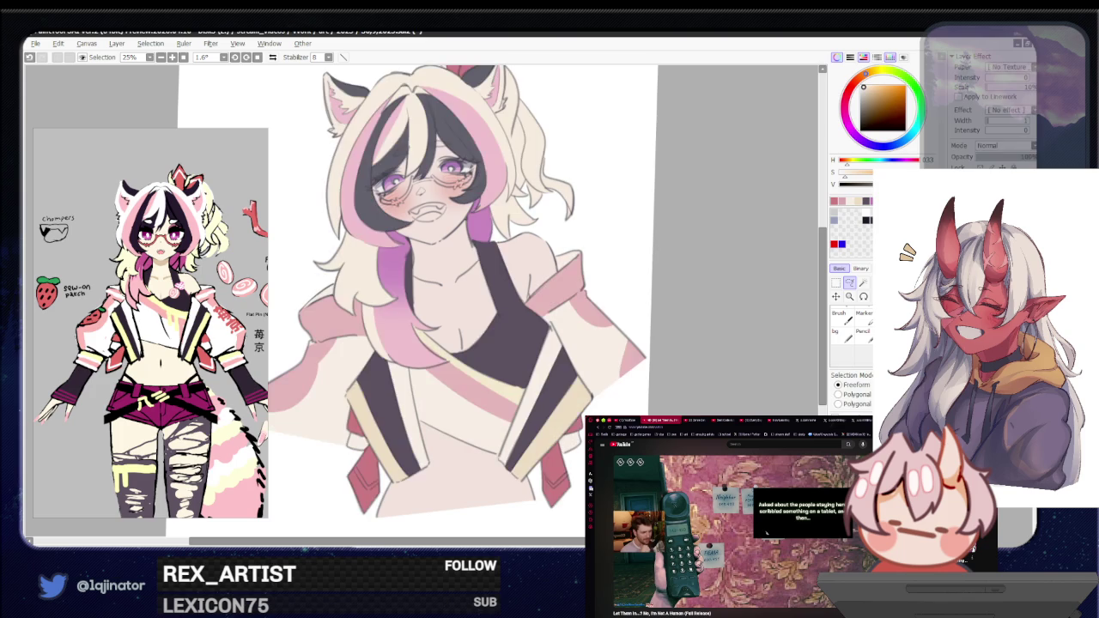
pyautogui.hotkey('ctrl', 'u')
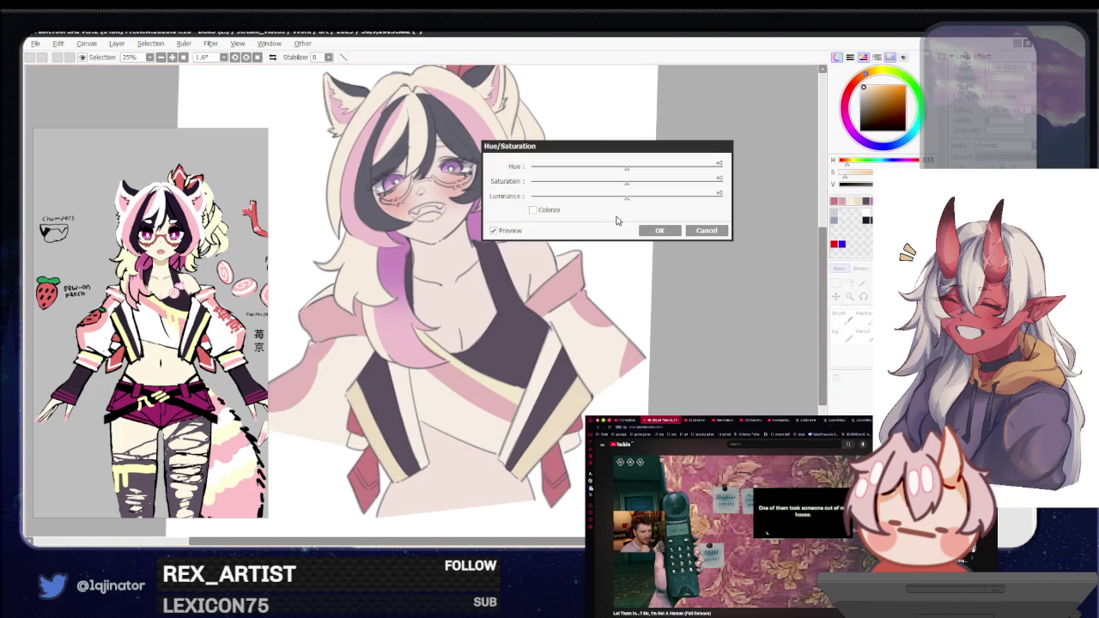
pyautogui.moveTo(626, 182)
pyautogui.mouseDown()
pyautogui.moveTo(615, 184)
pyautogui.moveTo(645, 203)
pyautogui.mouseUp()
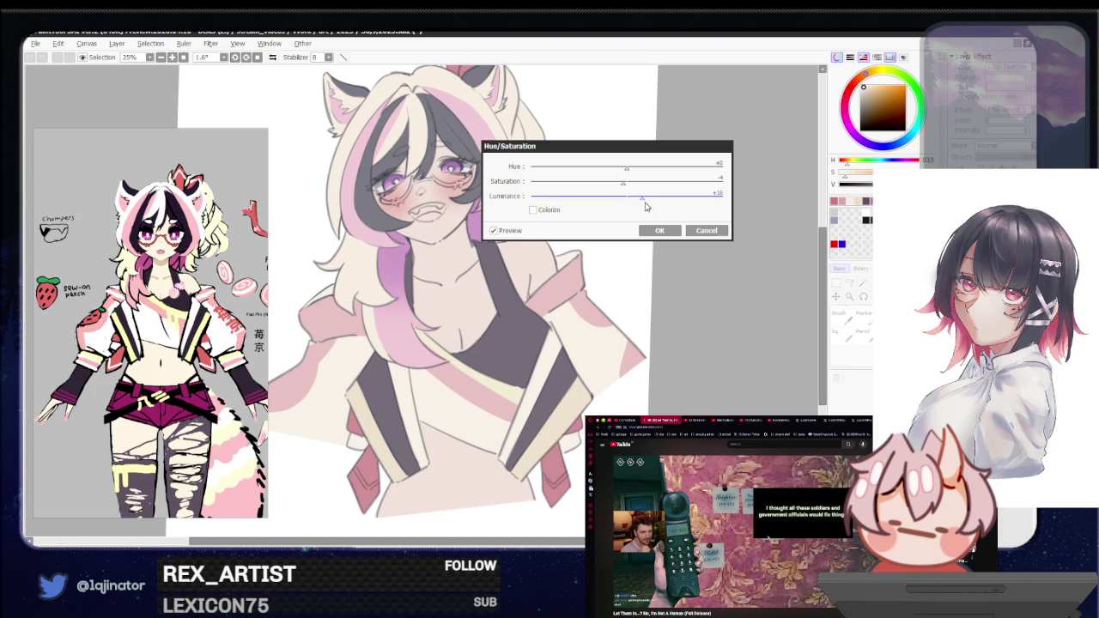
pyautogui.moveTo(643, 196)
pyautogui.mouseDown()
pyautogui.moveTo(666, 198)
pyautogui.moveTo(632, 212)
pyautogui.mouseUp()
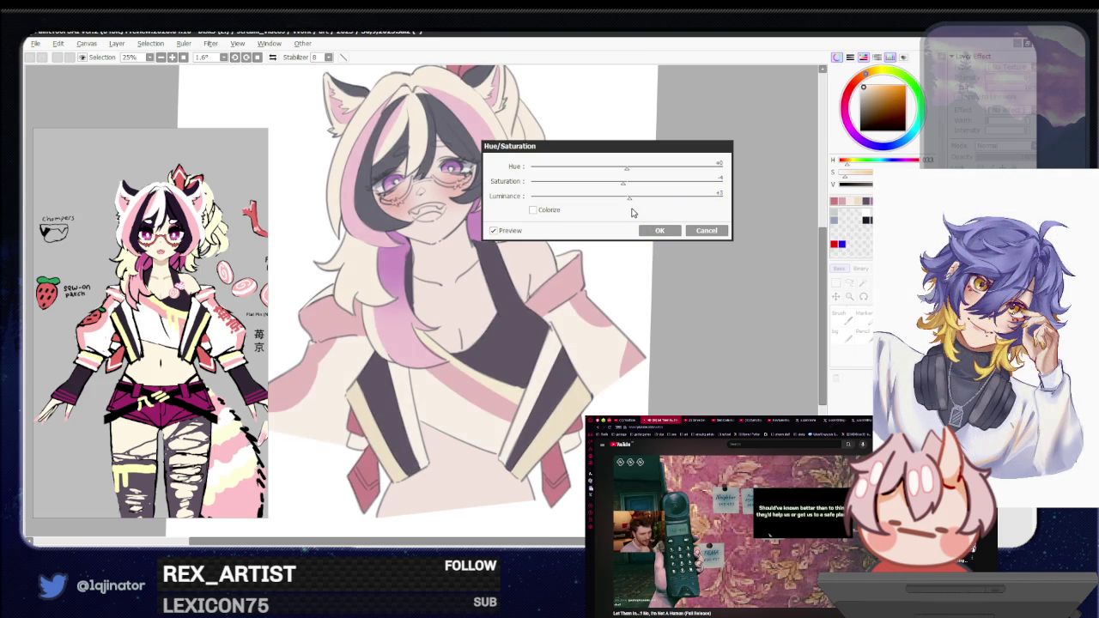
pyautogui.click(668, 233)
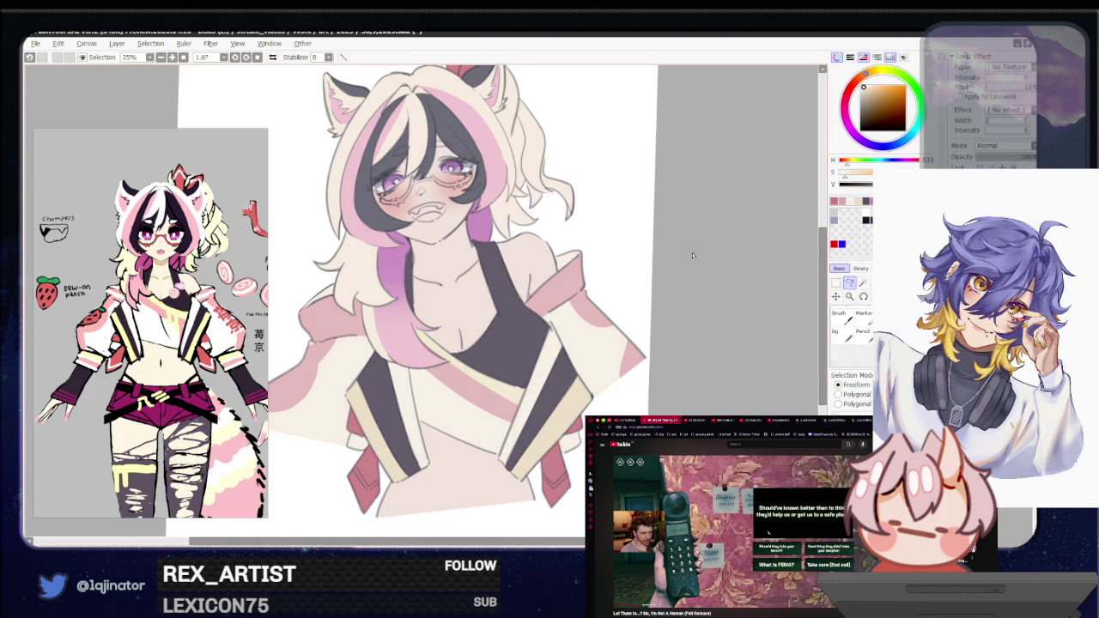
pyautogui.moveTo(673, 316); pyautogui.dragTo(683, 376)
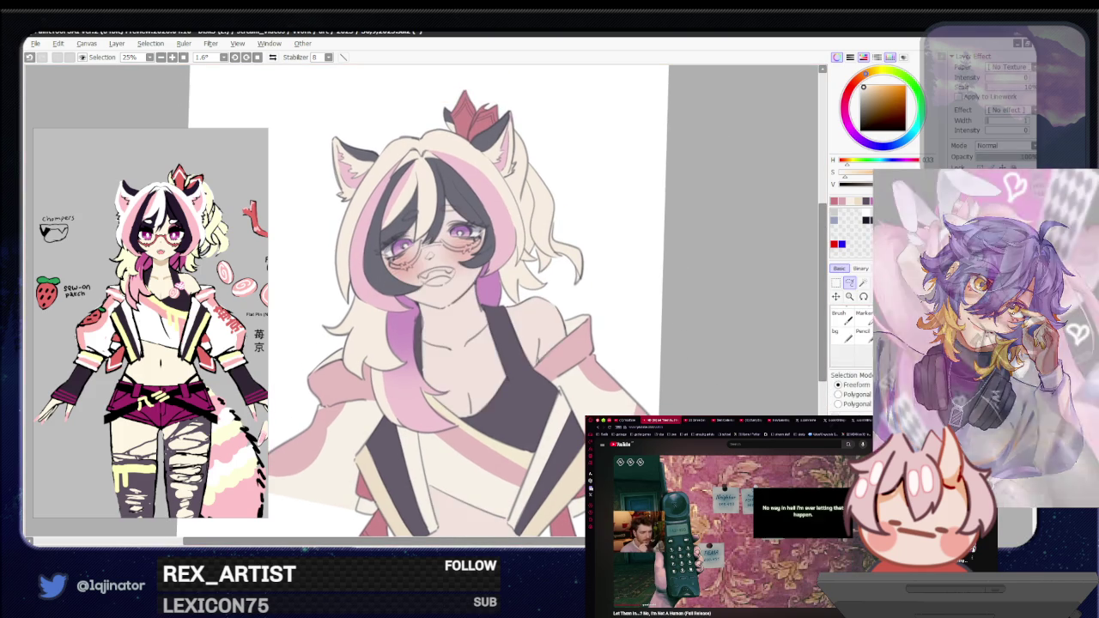
# Step: Draw thin red strokes along the side edge of the glasses frame
pyautogui.scroll(1, 425, 144)
pyautogui.scroll(1, 425, 144)
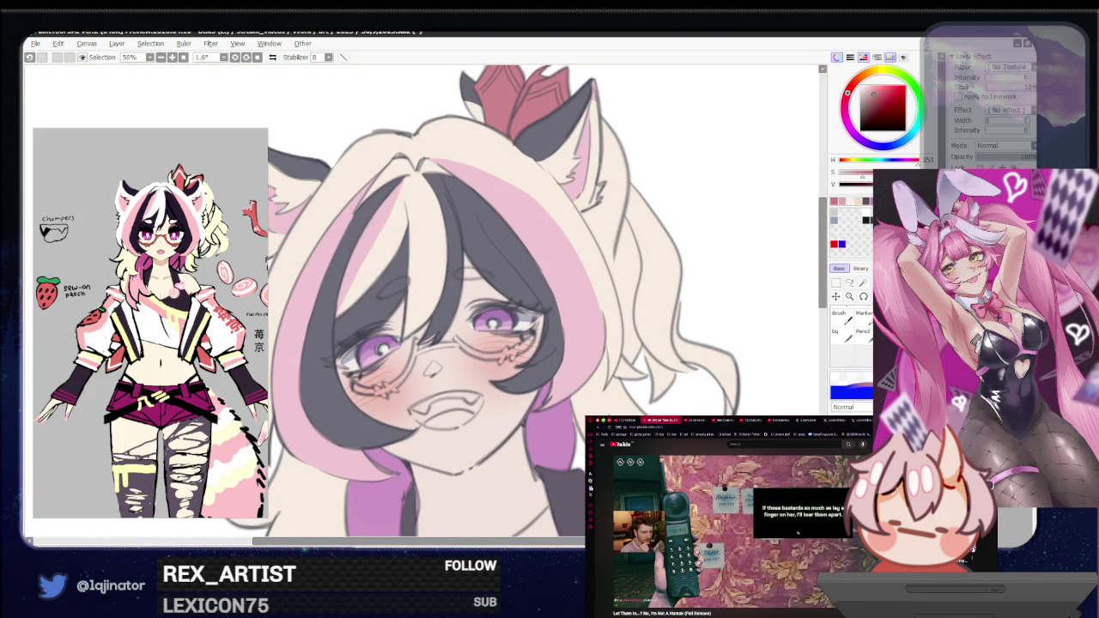
pyautogui.scroll(1, 384, 390)
pyautogui.scroll(1, 383, 391)
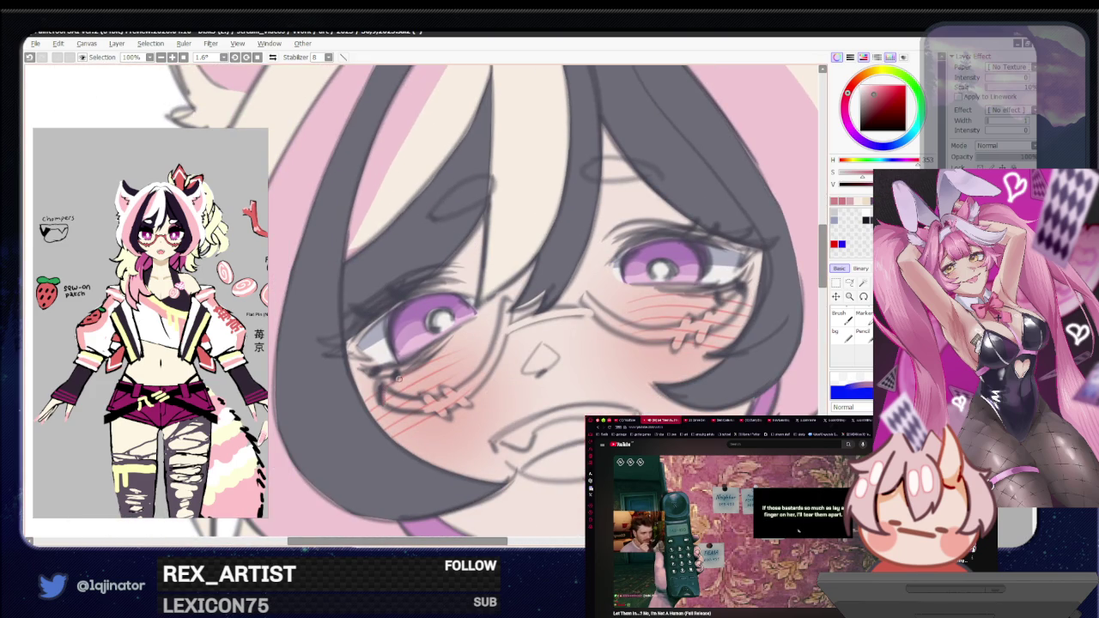
pyautogui.moveTo(432, 399)
pyautogui.mouseDown()
pyautogui.moveTo(507, 369)
pyautogui.moveTo(485, 376)
pyautogui.mouseUp()
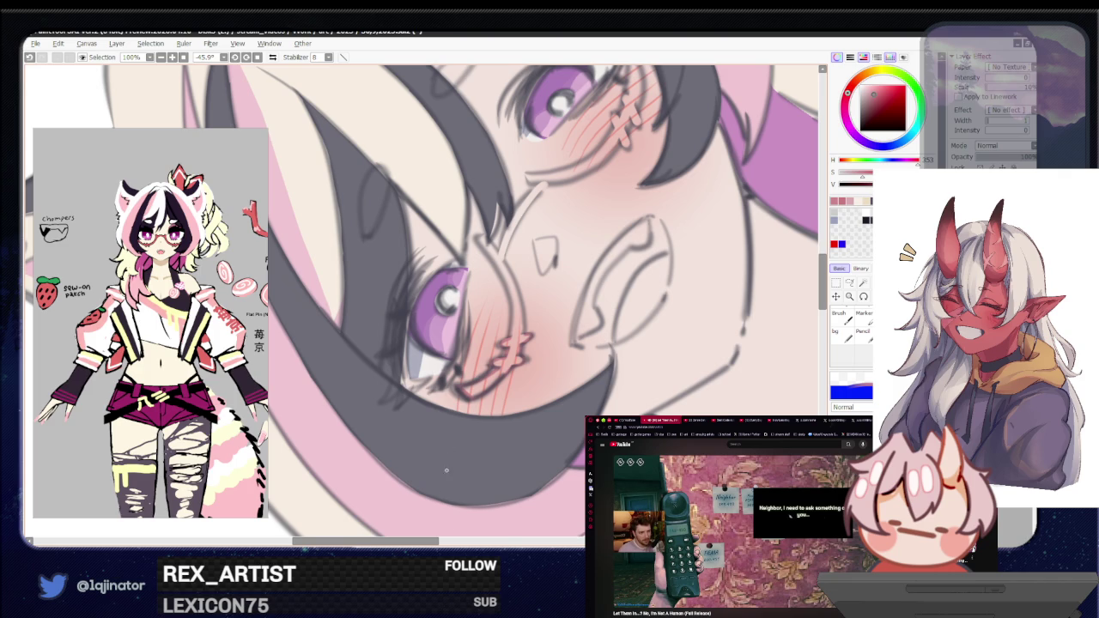
pyautogui.moveTo(559, 314)
pyautogui.mouseDown()
pyautogui.moveTo(503, 417)
pyautogui.moveTo(471, 443)
pyautogui.mouseUp()
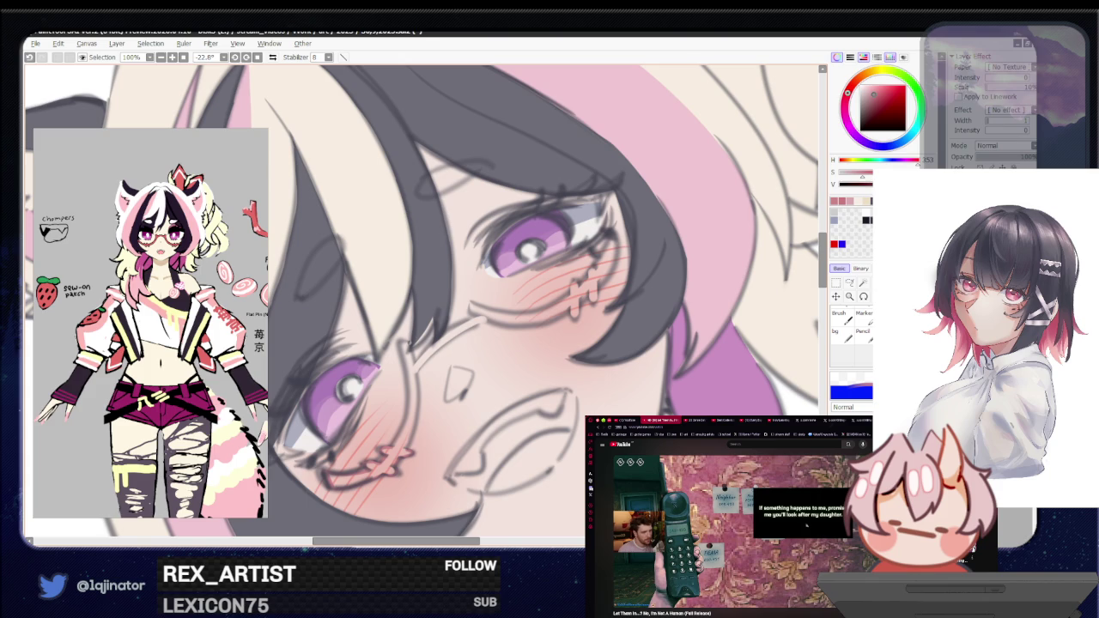
pyautogui.moveTo(401, 348); pyautogui.dragTo(409, 411)
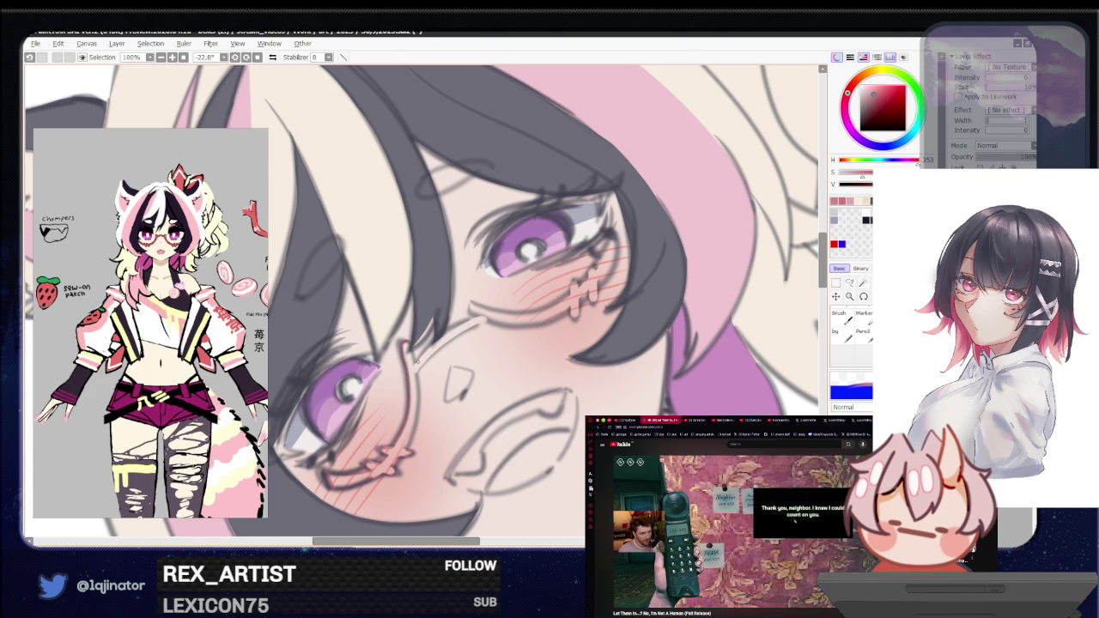
pyautogui.moveTo(411, 344); pyautogui.dragTo(418, 371)
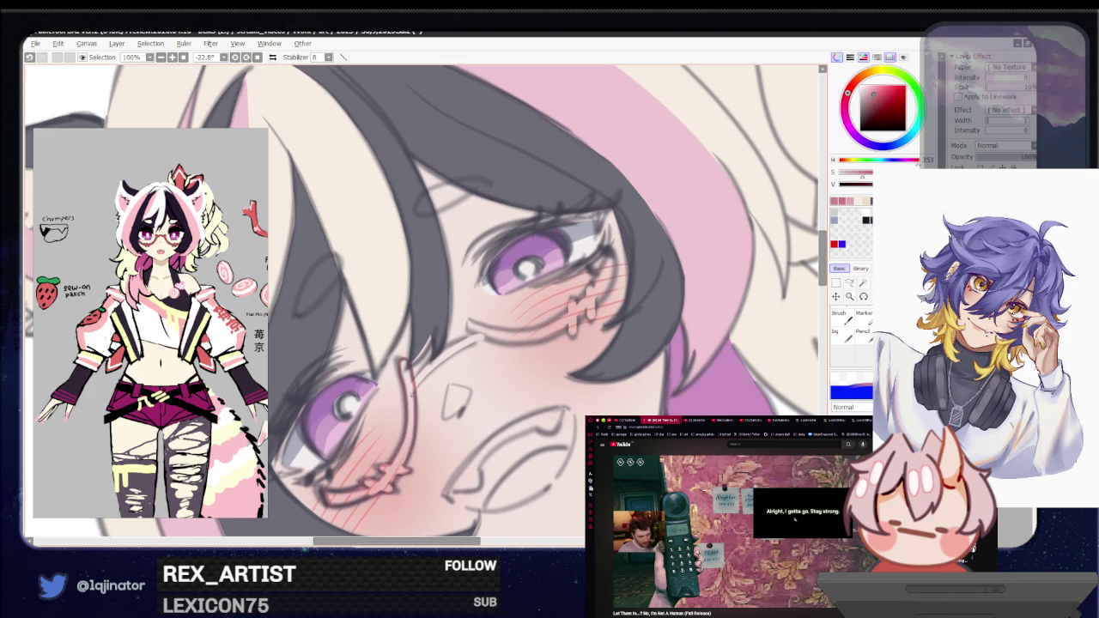
pyautogui.scroll(1, 425, 301)
pyautogui.scroll(1, 426, 300)
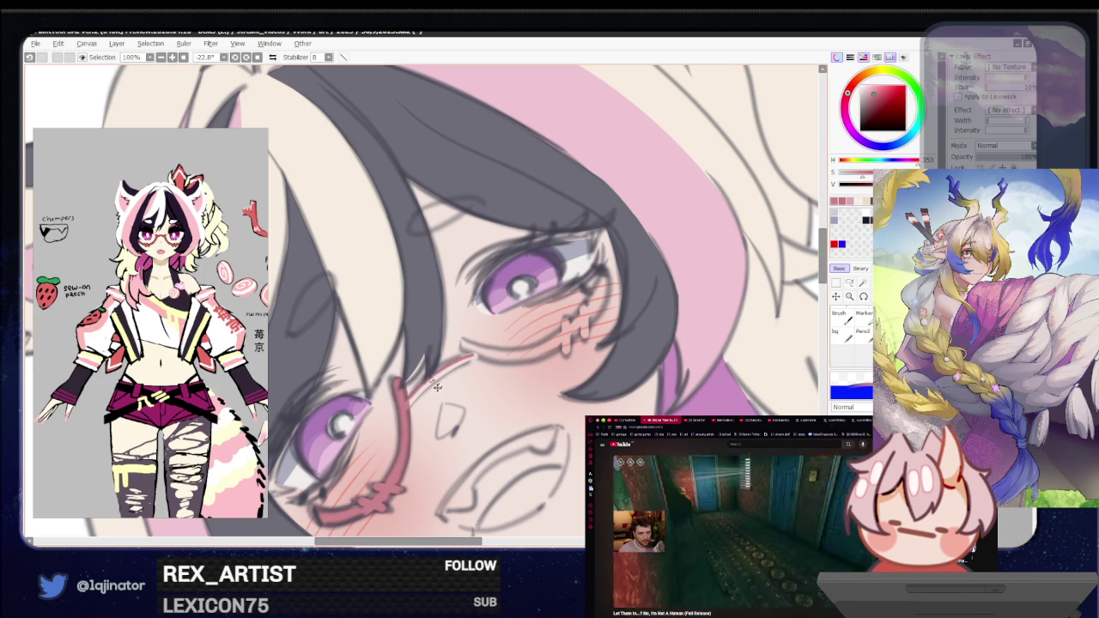
# Step: Extend the red frame line, then mirror the view to outline the other lens
pyautogui.moveTo(455, 352)
pyautogui.mouseDown()
pyautogui.moveTo(478, 360)
pyautogui.moveTo(460, 342)
pyautogui.mouseUp()
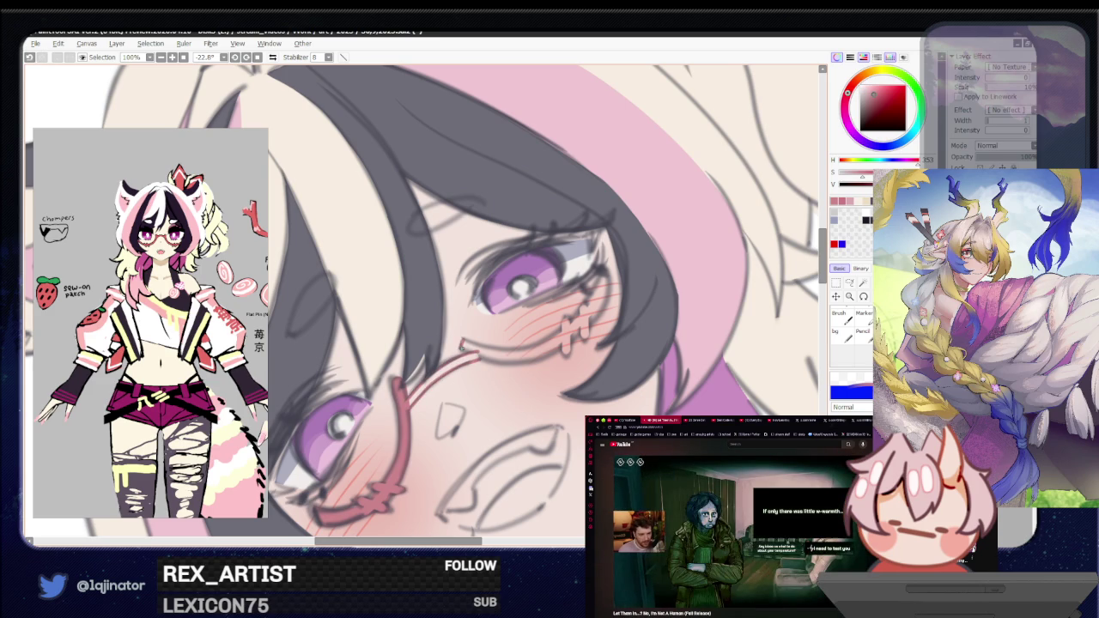
pyautogui.press('h')
pyautogui.press('h')
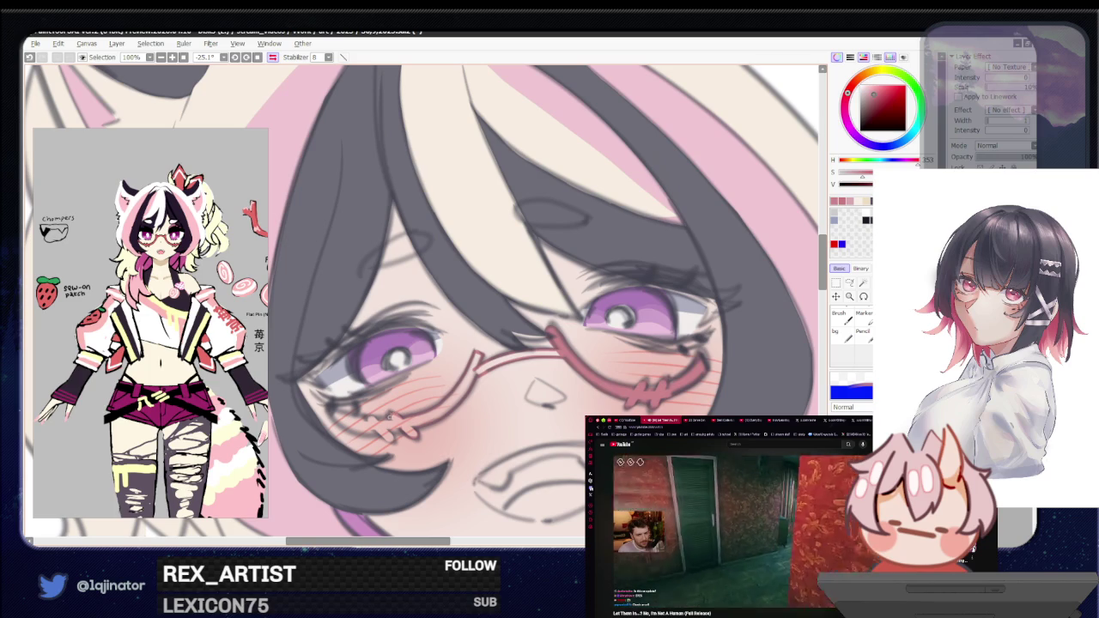
pyautogui.moveTo(372, 432); pyautogui.dragTo(397, 426)
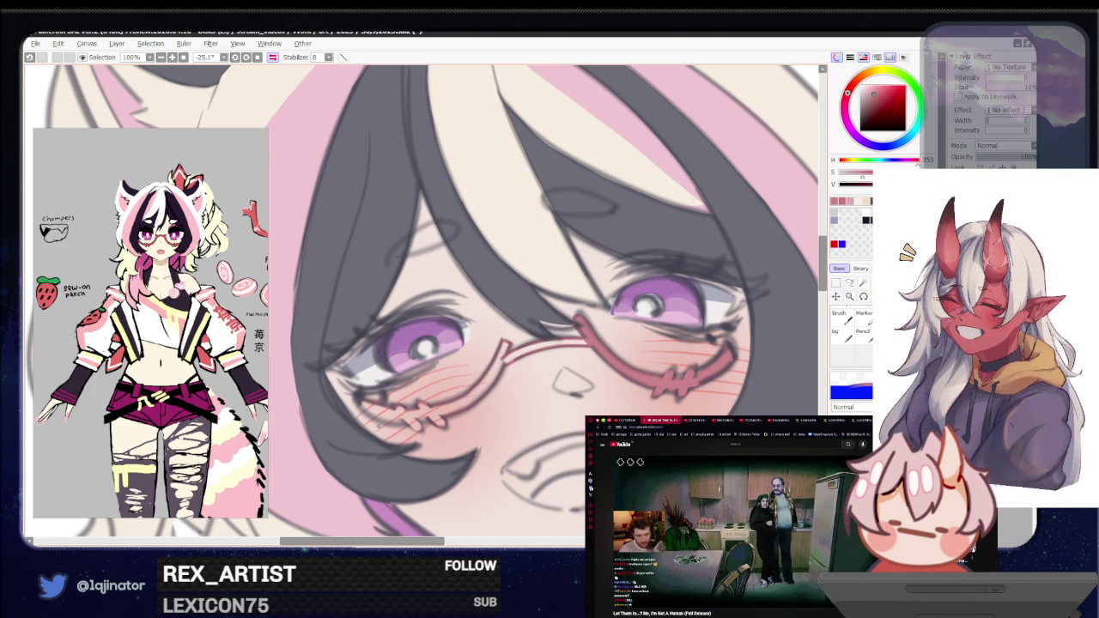
# Step: Unflip the view and fill the glasses frame with red
pyautogui.press('h')
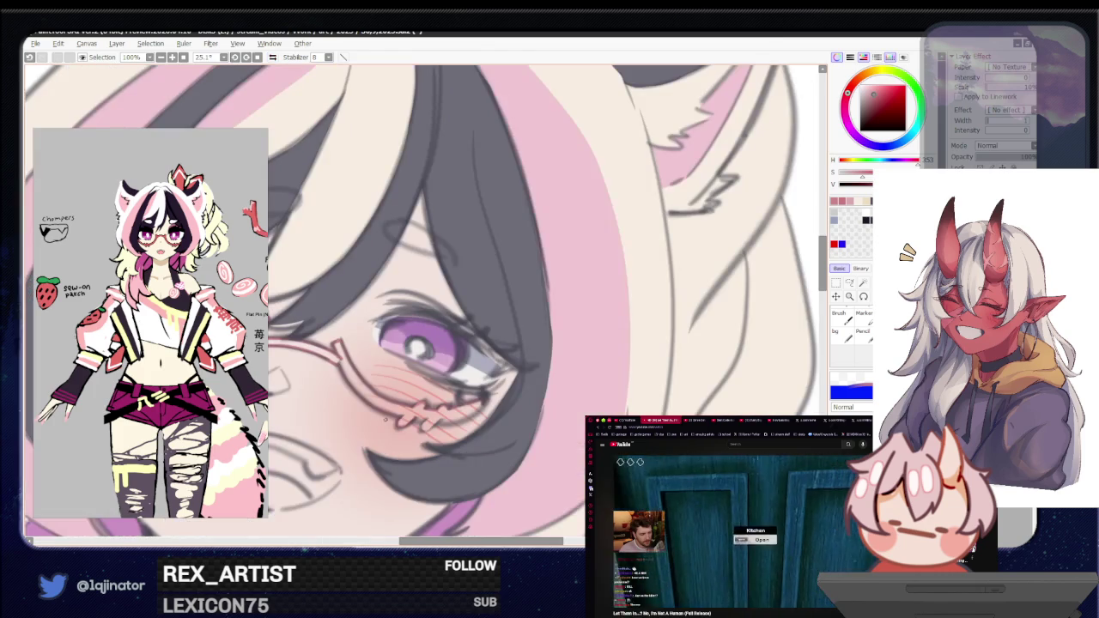
pyautogui.moveTo(384, 419); pyautogui.dragTo(403, 361)
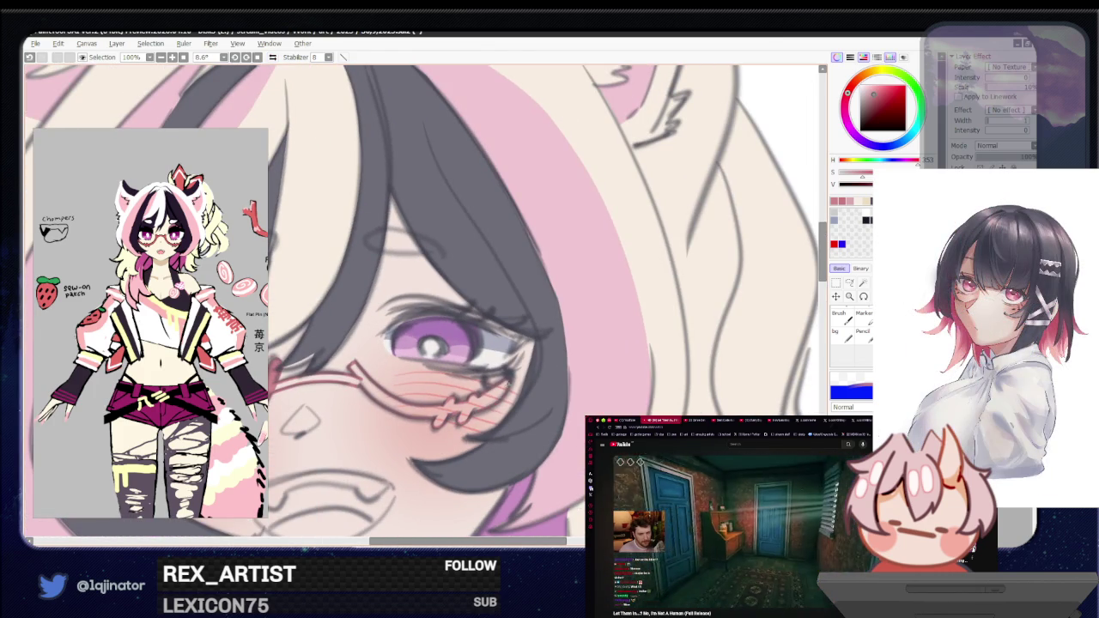
pyautogui.press('f')
pyautogui.click(475, 413)
pyautogui.scroll(-6, 537, 392)
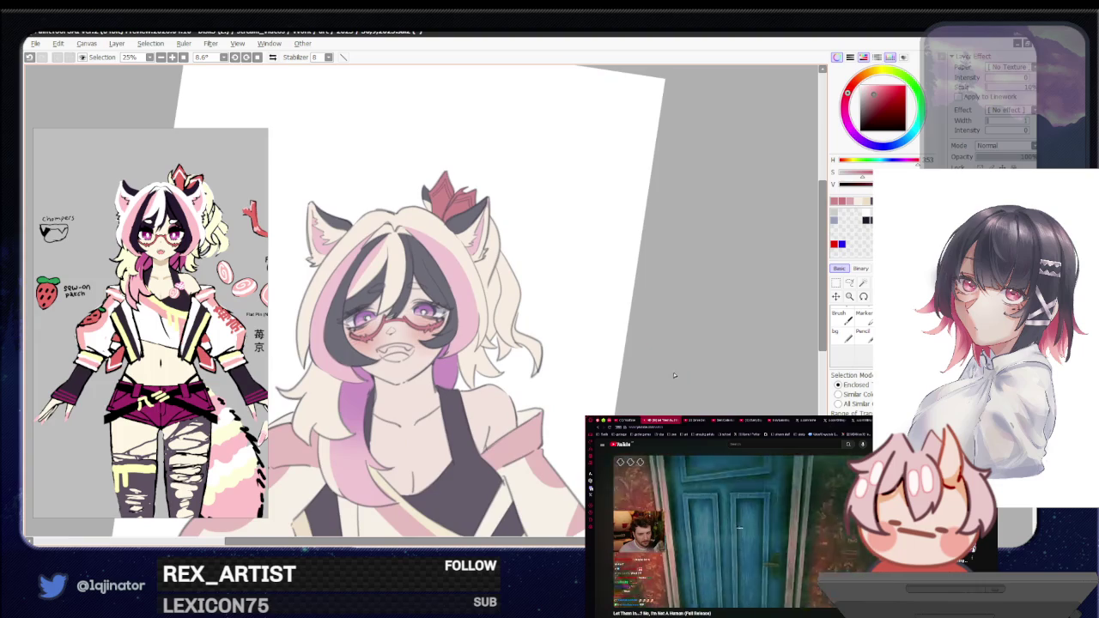
# Step: With the view straightened and zoomed to 100%, lasso the wide open-mouth shape under the glasses
pyautogui.click(849, 282)
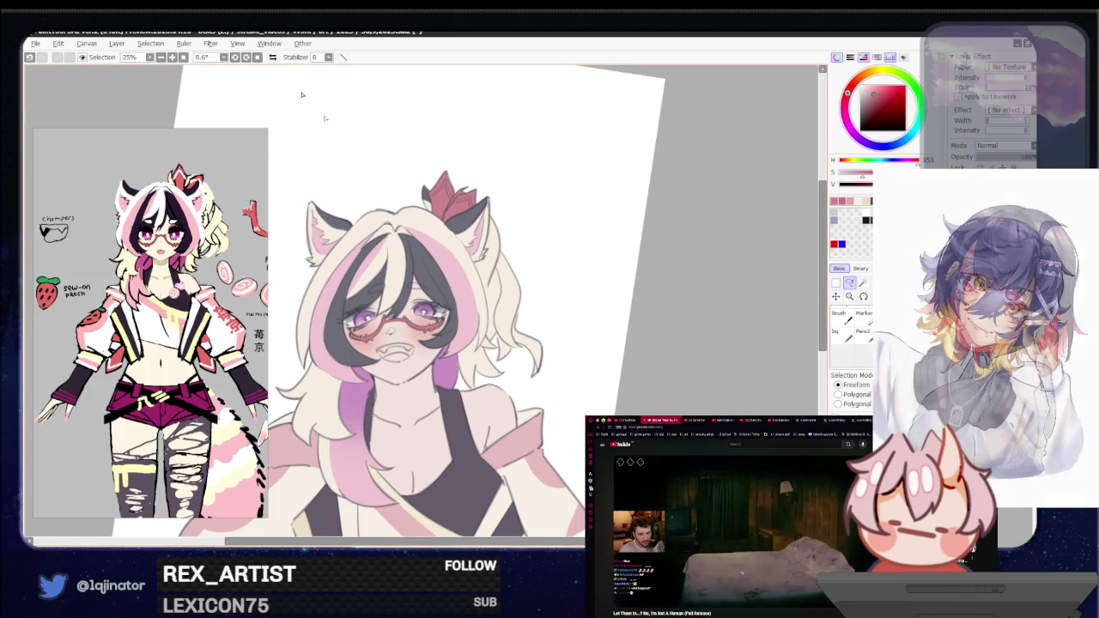
pyautogui.click(258, 57)
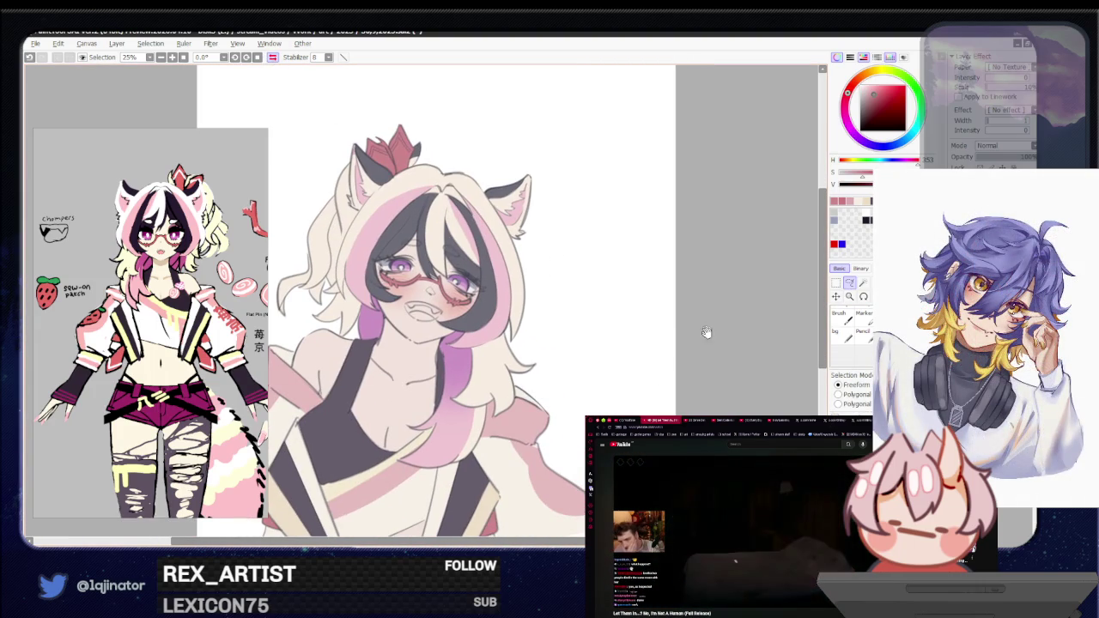
pyautogui.moveTo(719, 379); pyautogui.dragTo(714, 340)
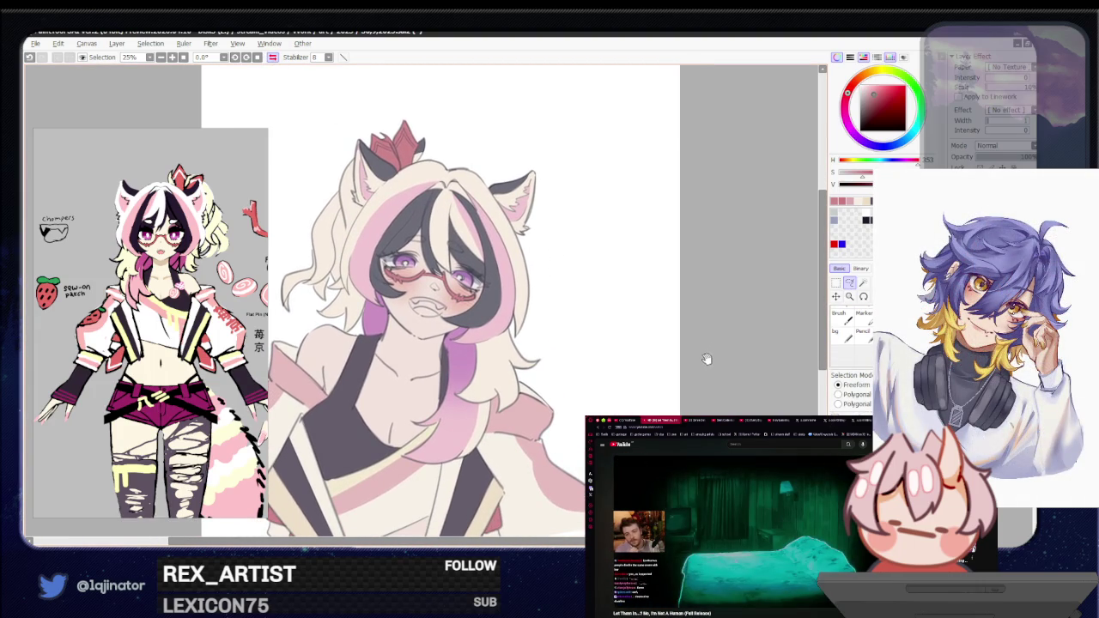
pyautogui.press('-')
pyautogui.press('-')
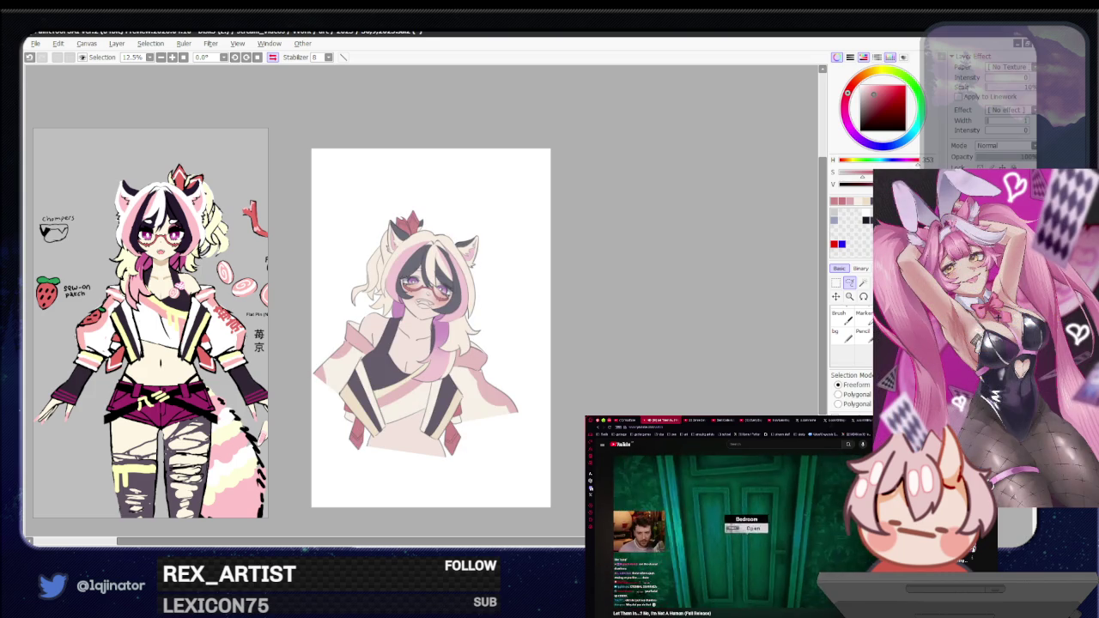
pyautogui.press('h')
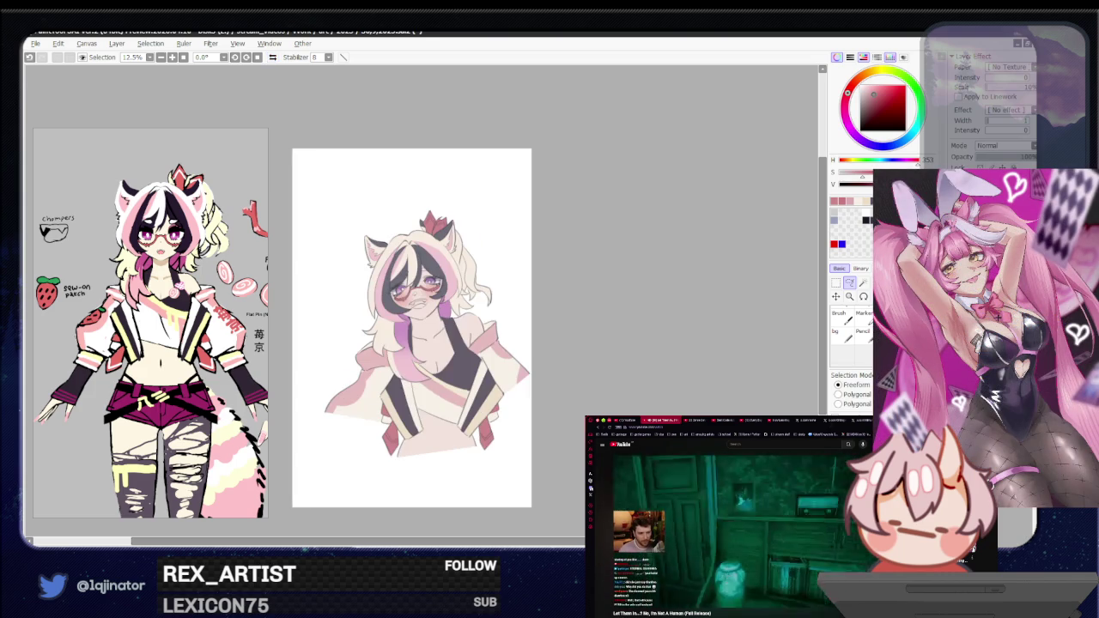
pyautogui.scroll(1, 678, 373)
pyautogui.scroll(1, 678, 373)
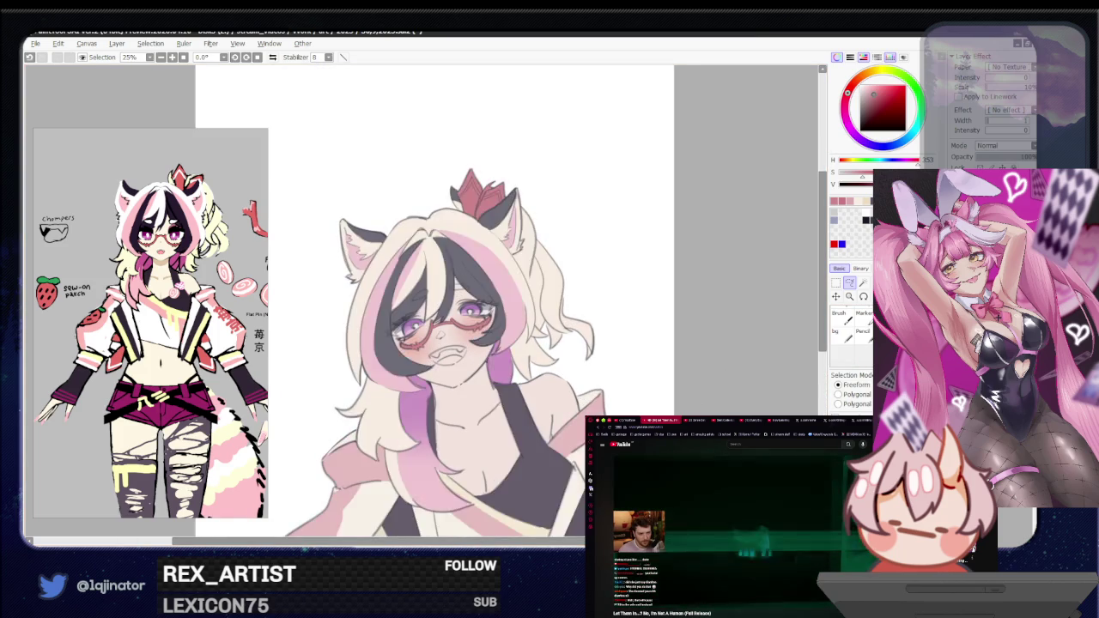
pyautogui.scroll(-2, 421, 306)
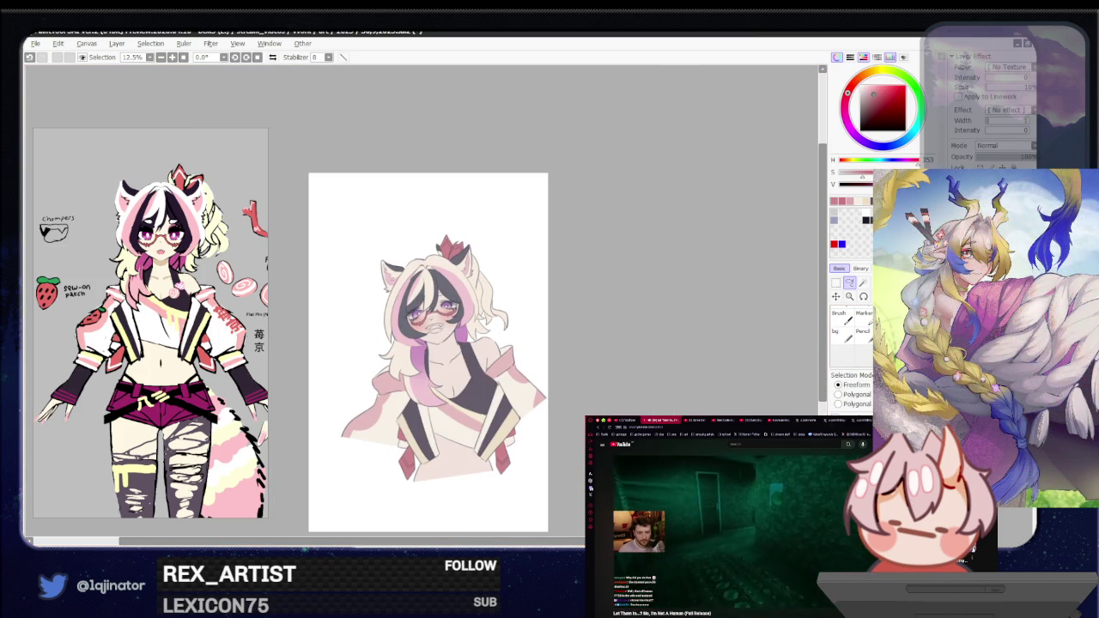
pyautogui.scroll(2, 527, 381)
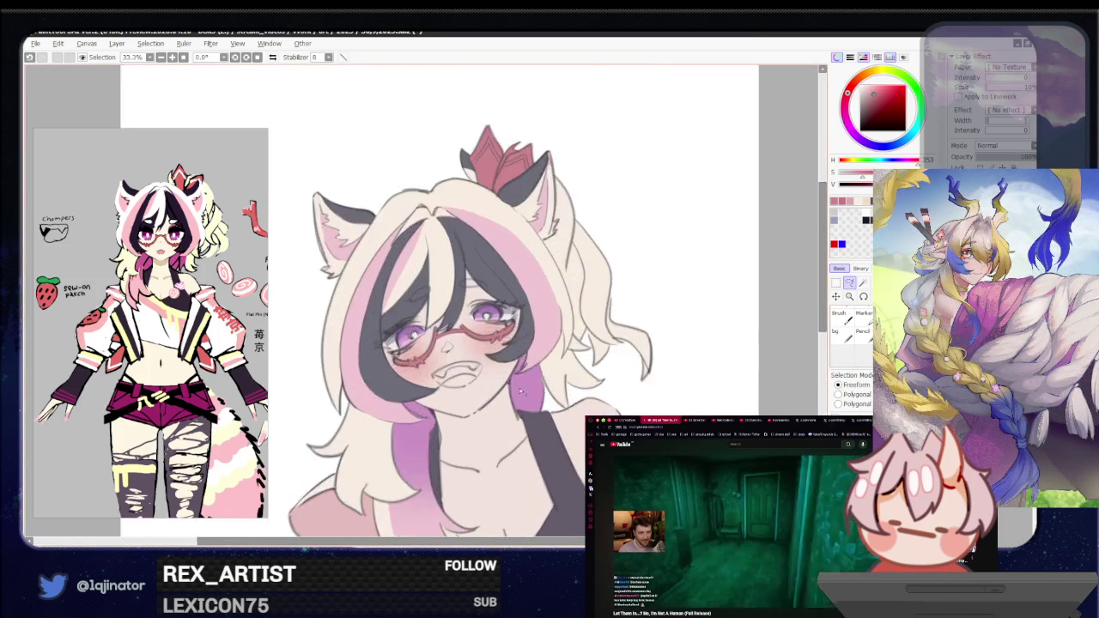
pyautogui.scroll(1, 498, 384)
pyautogui.scroll(1, 483, 387)
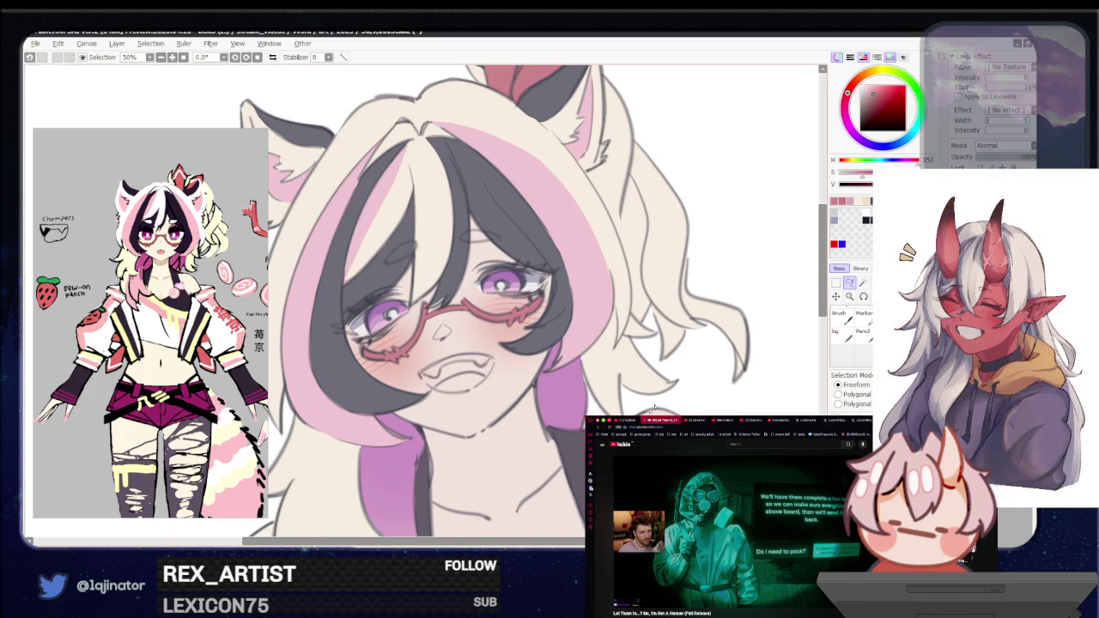
pyautogui.scroll(1, 466, 386)
pyautogui.scroll(1, 466, 387)
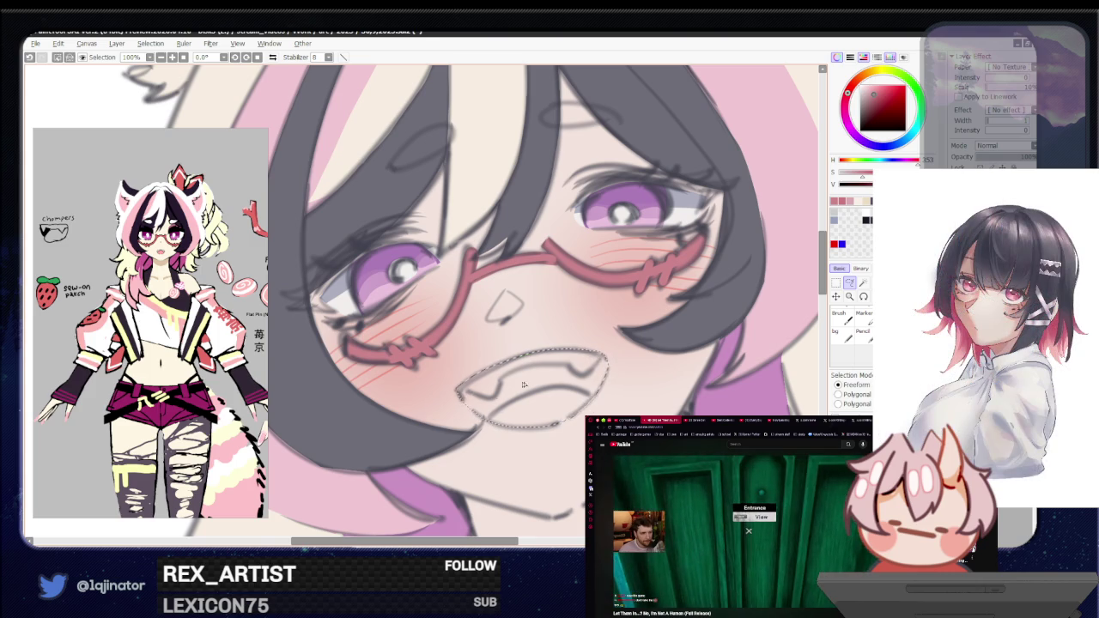
# Step: Fill the mouth selection with dark pink (Ctrl+F)
pyautogui.hotkey('ctrl', 'f')
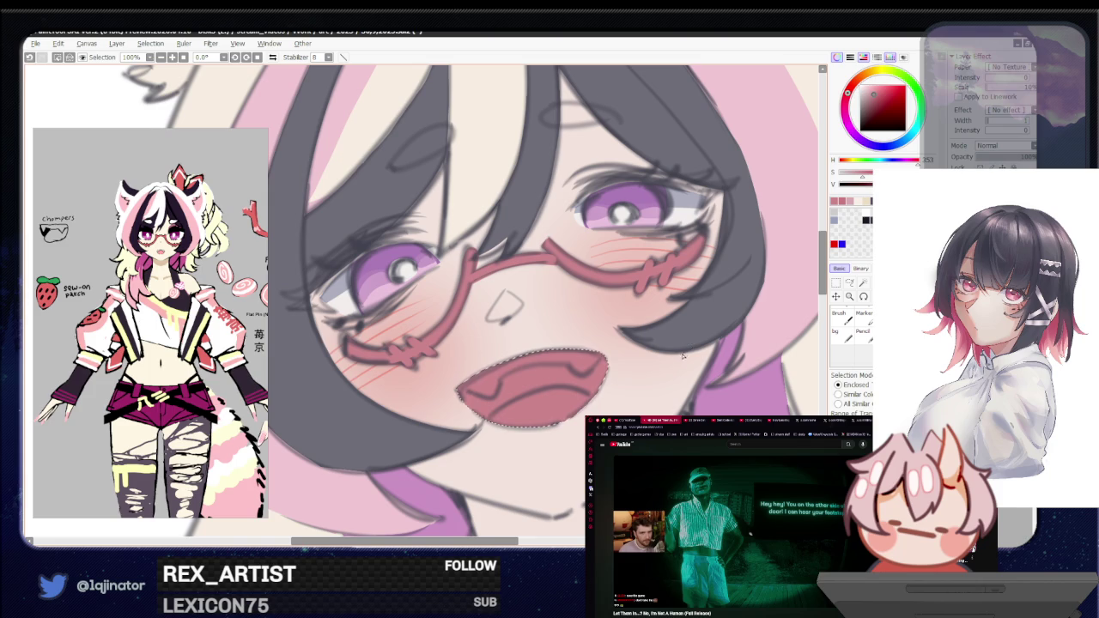
pyautogui.scroll(-1, 670, 368)
pyautogui.scroll(-1, 670, 369)
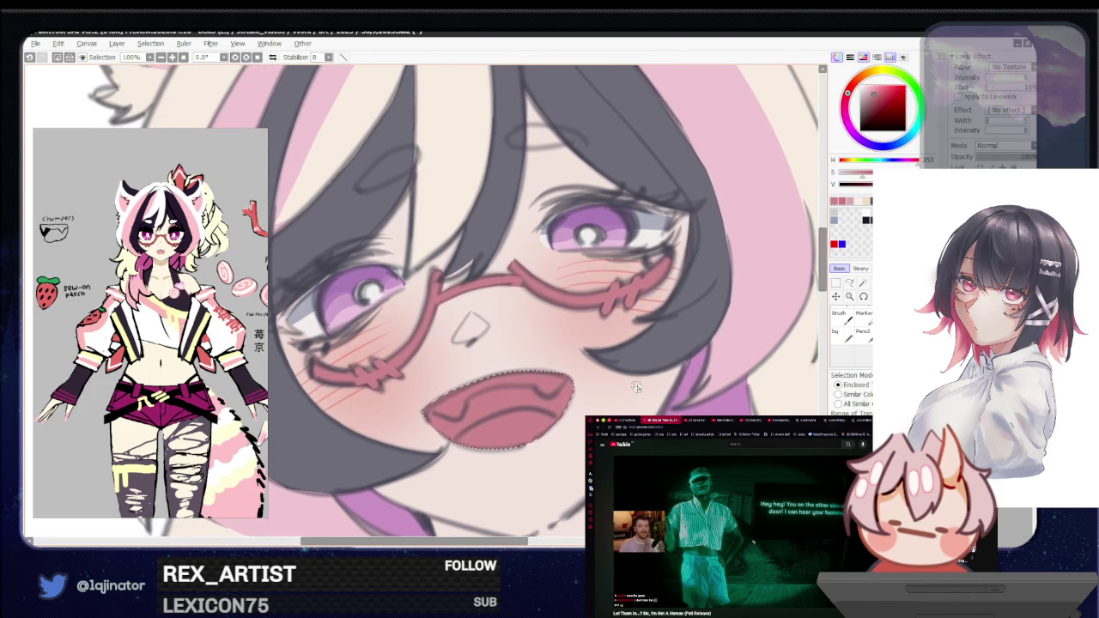
pyautogui.scroll(-2, 803, 334)
pyautogui.scroll(-1, 803, 334)
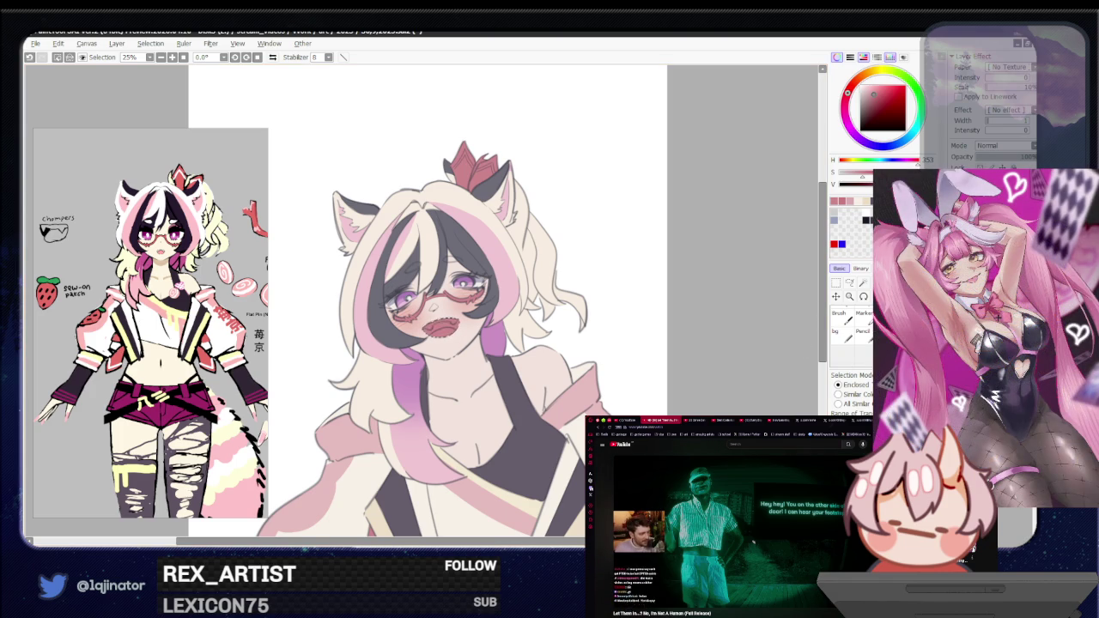
# Step: With the Lasso active, sample a colour from the drawing and swap to dark blue
pyautogui.click(849, 283)
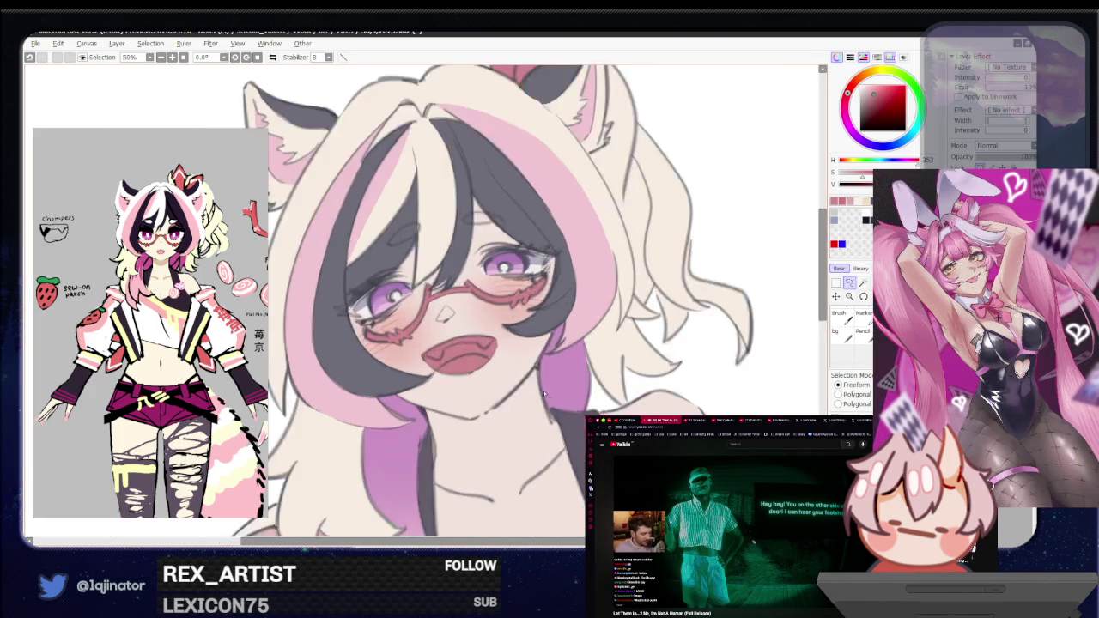
pyautogui.scroll(5, 558, 412)
pyautogui.moveTo(558, 412); pyautogui.dragTo(565, 396)
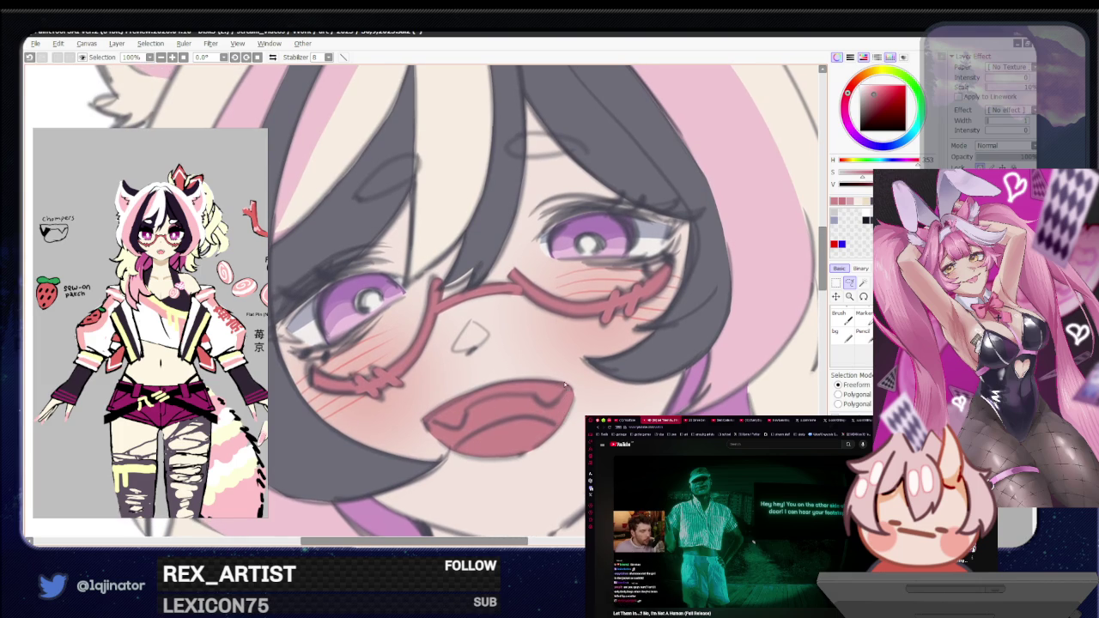
pyautogui.keyDown('alt'); pyautogui.click(687, 343); pyautogui.keyUp('alt')
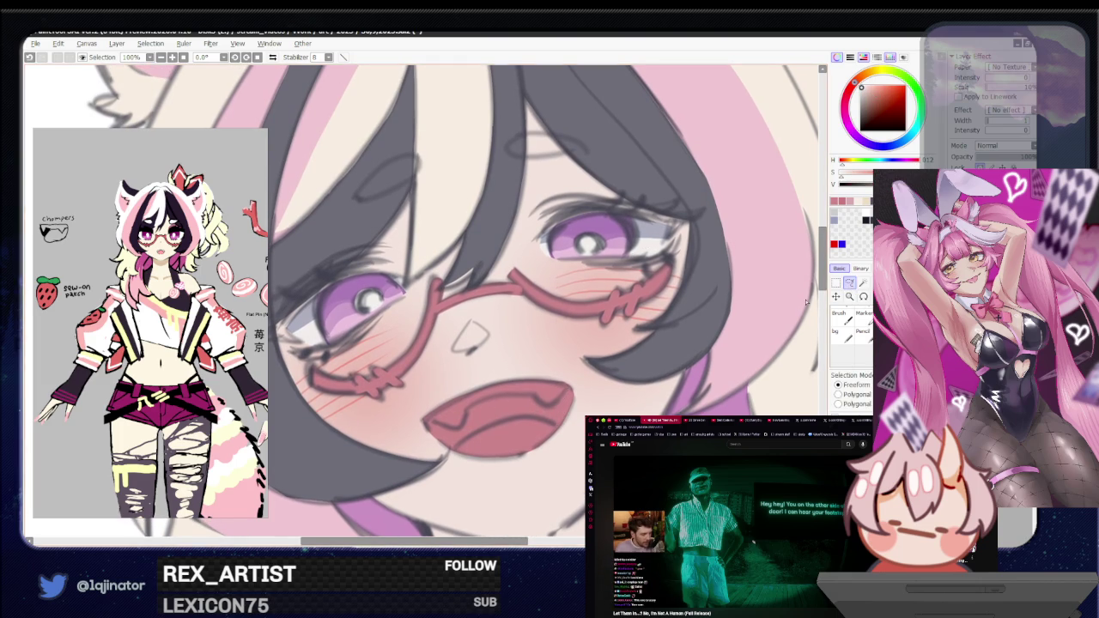
pyautogui.press('x')
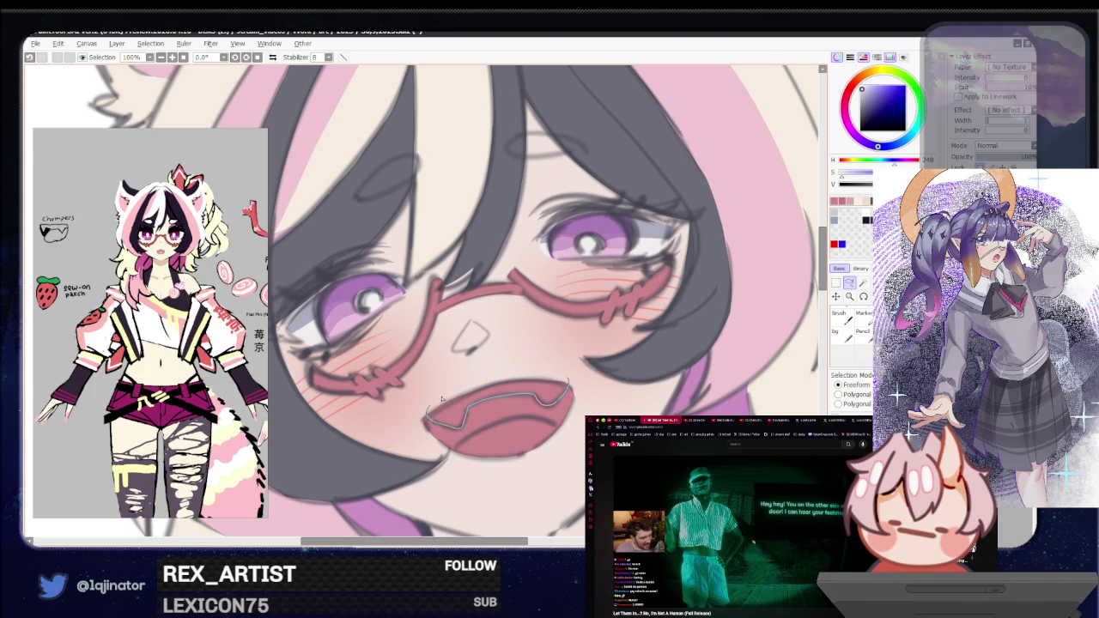
# Step: Cut the upper teeth and fang shape out of the mouth fill, choosing dark red
pyautogui.click(835, 282)
pyautogui.press('Delete')
pyautogui.press('-')
pyautogui.press('-')
pyautogui.press('-')
pyautogui.press('-')
pyautogui.click(849, 282)
pyautogui.press('+')
pyautogui.press('+')
pyautogui.press('+')
pyautogui.click(862, 88)
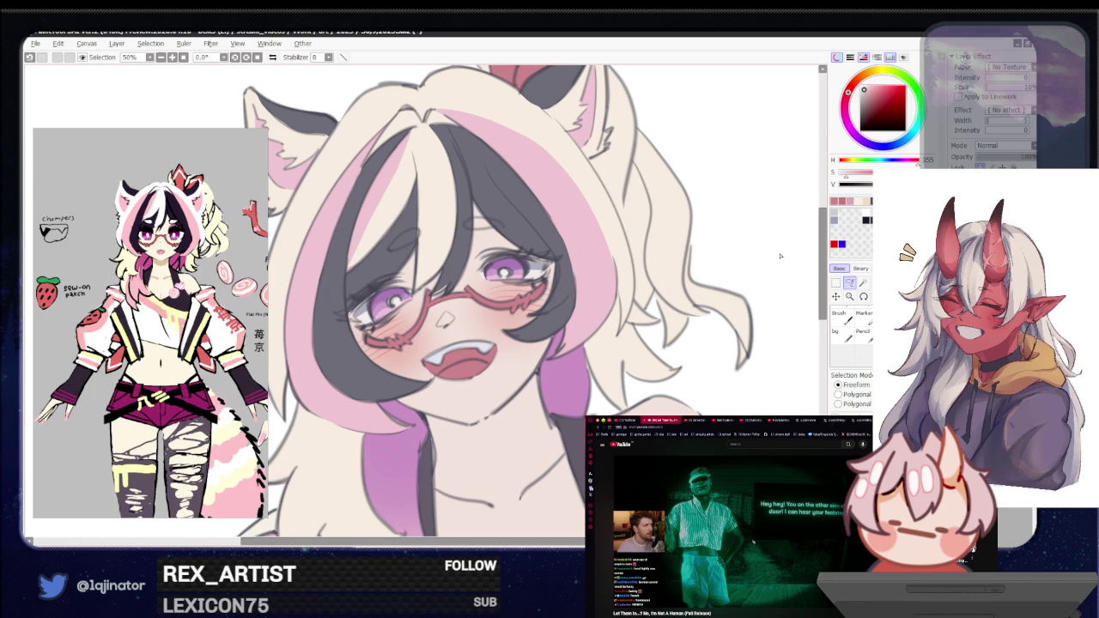
pyautogui.press('+')
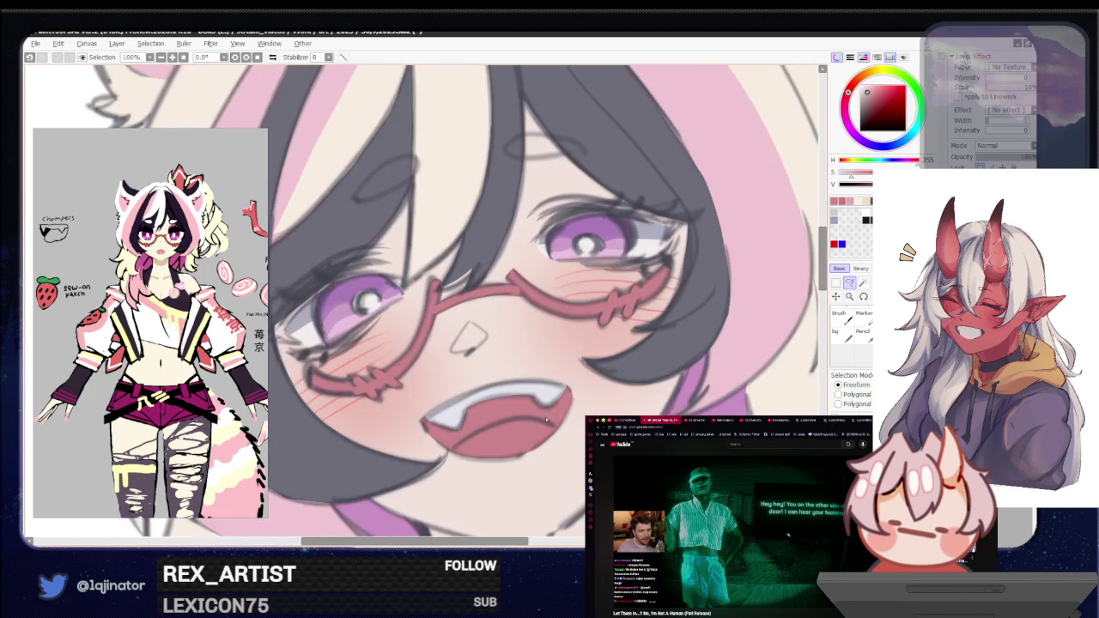
pyautogui.moveTo(545, 343); pyautogui.dragTo(534, 380)
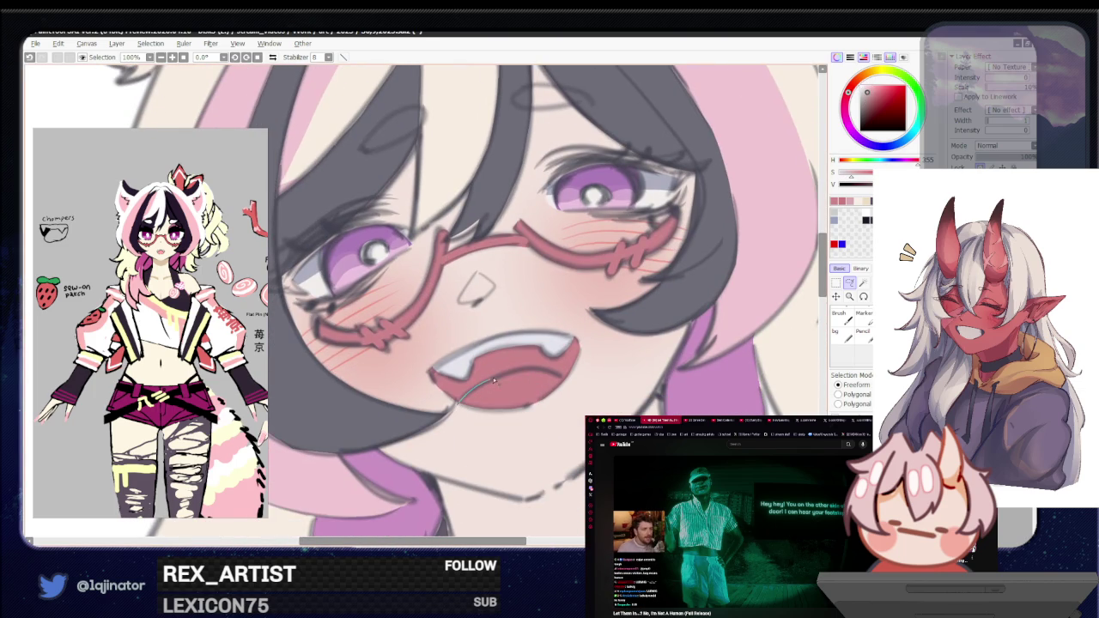
pyautogui.press('-')
pyautogui.press('-')
pyautogui.press('-')
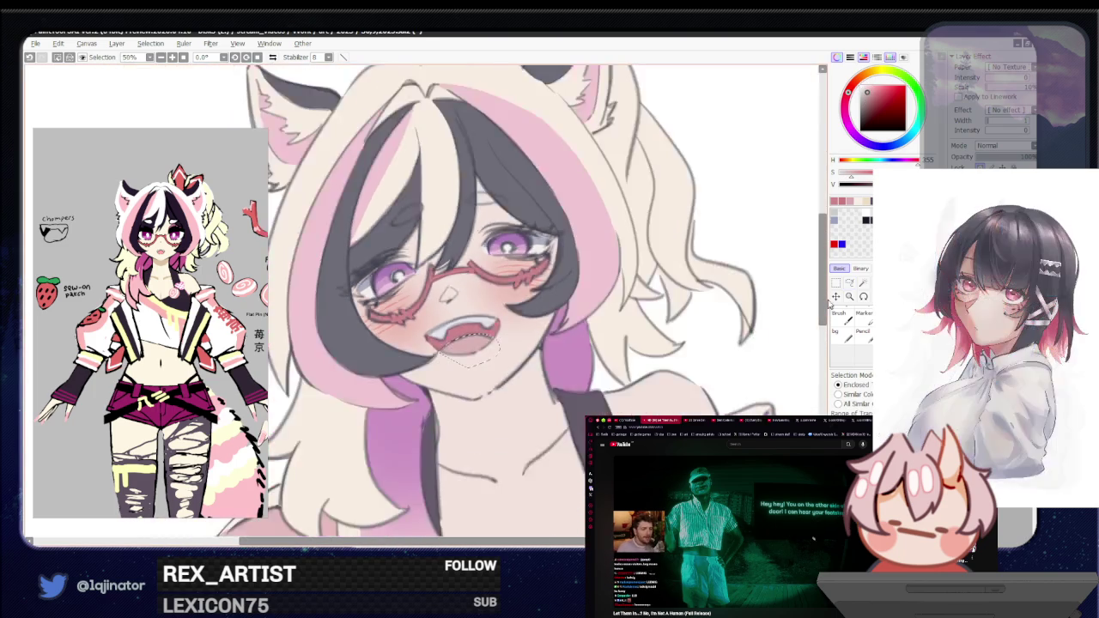
pyautogui.press('-')
pyautogui.press('-')
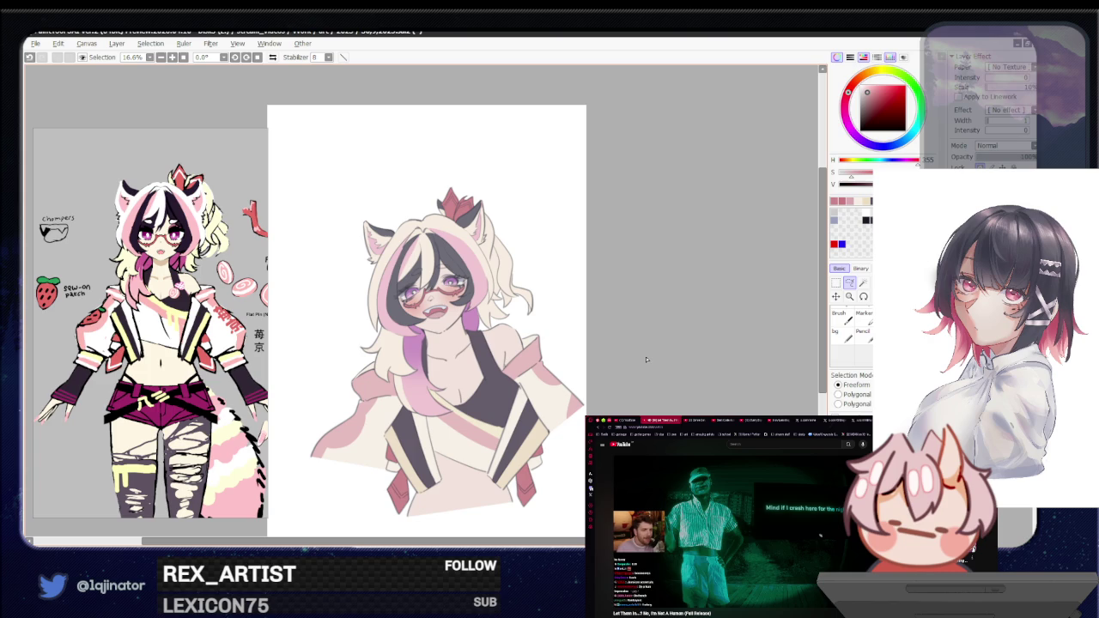
pyautogui.press('+')
pyautogui.press('+')
pyautogui.press('+')
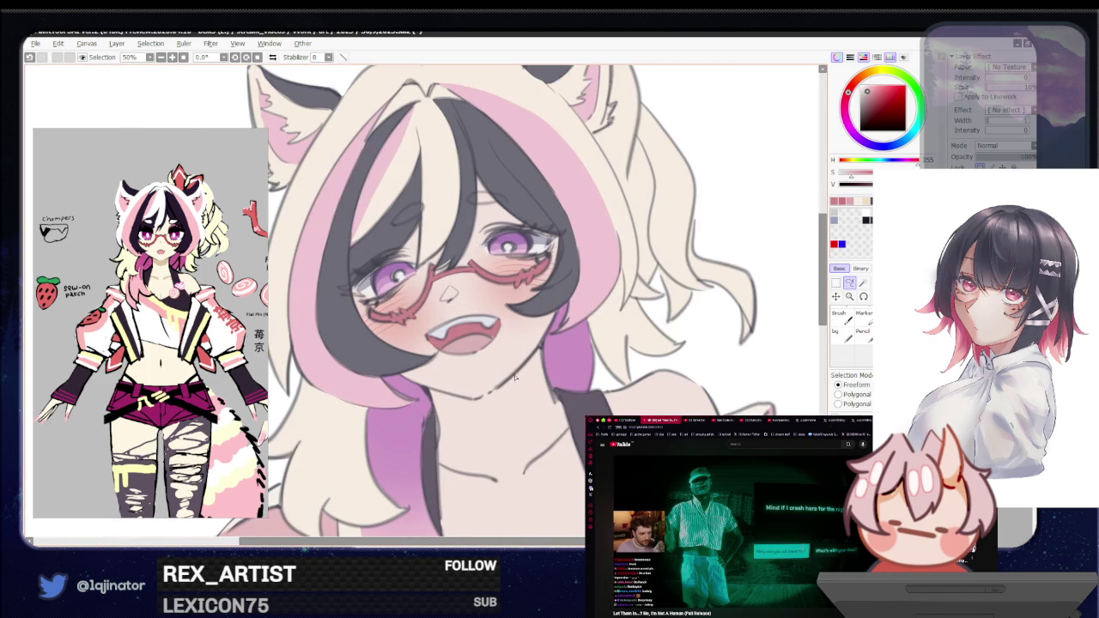
# Step: Wand-select the area below the mouth and adjust the sampled colour to a redder hue
pyautogui.press('w')
pyautogui.click(505, 363)
pyautogui.press('-')
pyautogui.press('-')
pyautogui.press('-')
pyautogui.press('a')
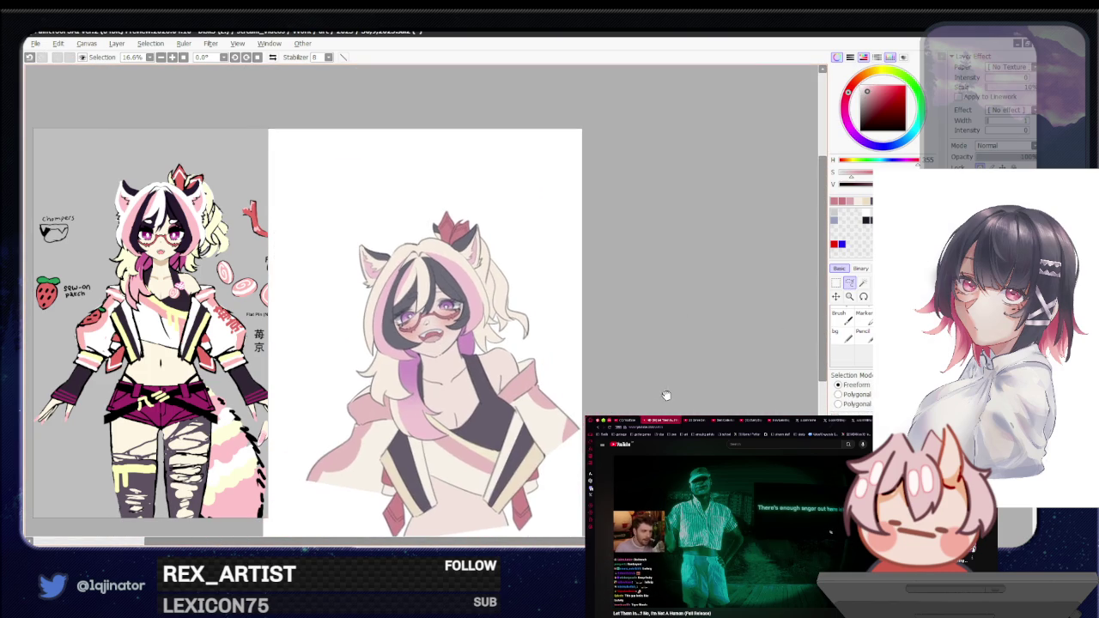
pyautogui.press('+')
pyautogui.press('+')
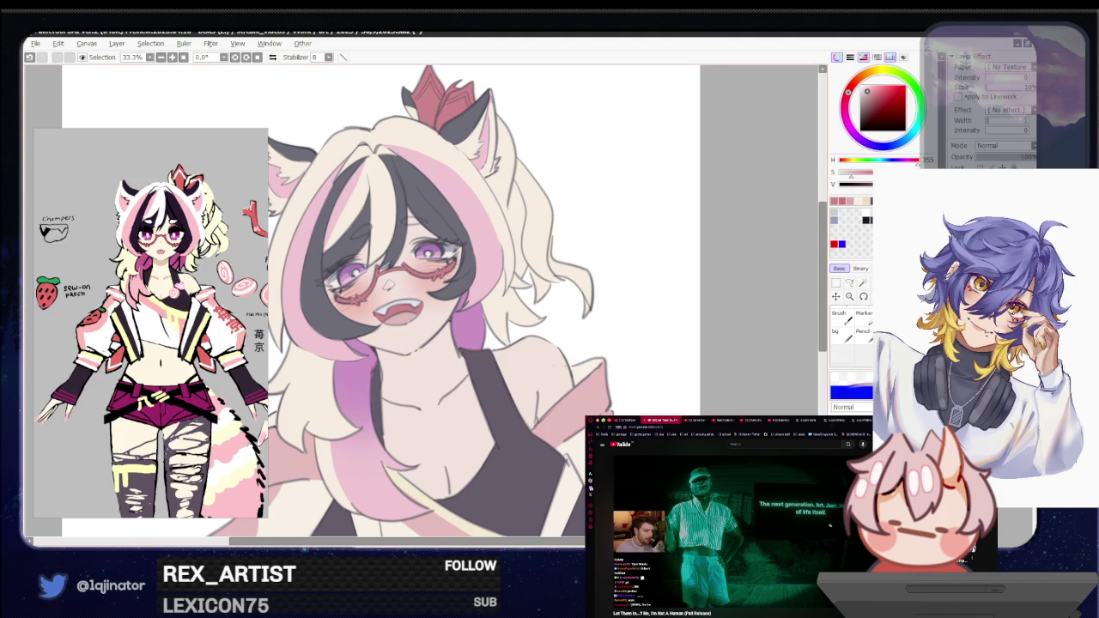
pyautogui.moveTo(387, 301); pyautogui.dragTo(421, 343)
pyautogui.keyDown('alt'); pyautogui.click(468, 352); pyautogui.keyUp('alt')
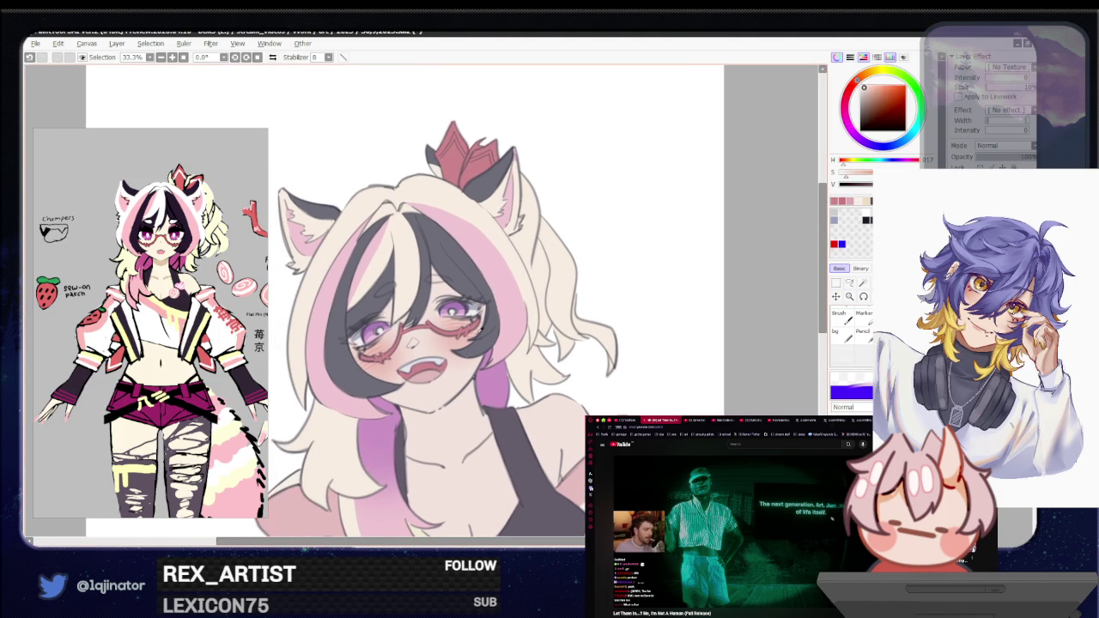
pyautogui.moveTo(864, 87); pyautogui.dragTo(868, 90)
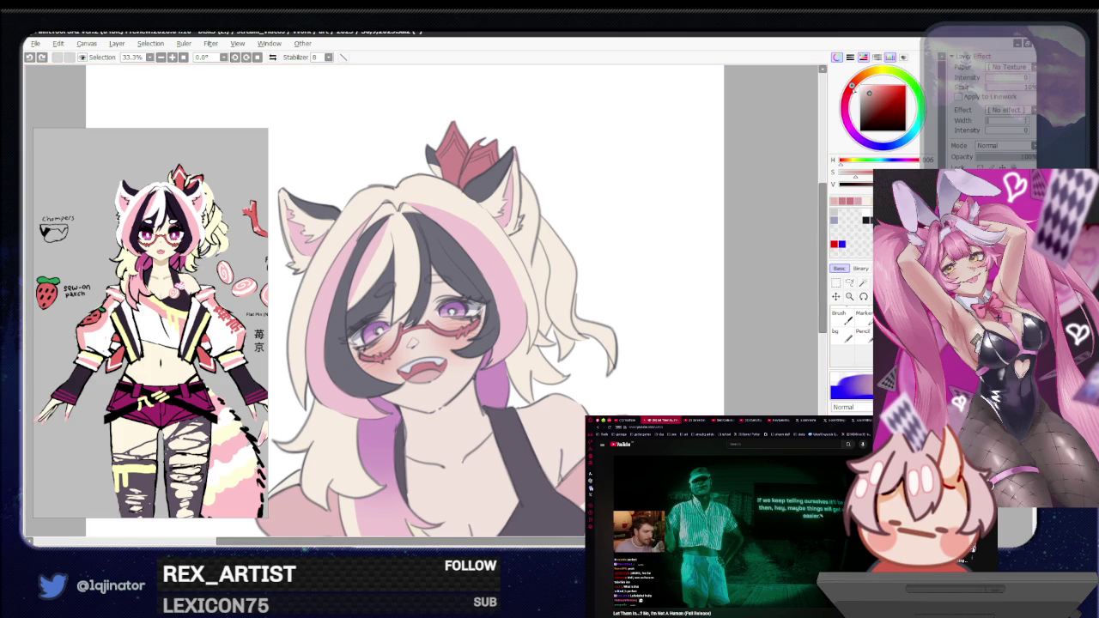
pyautogui.click(849, 282)
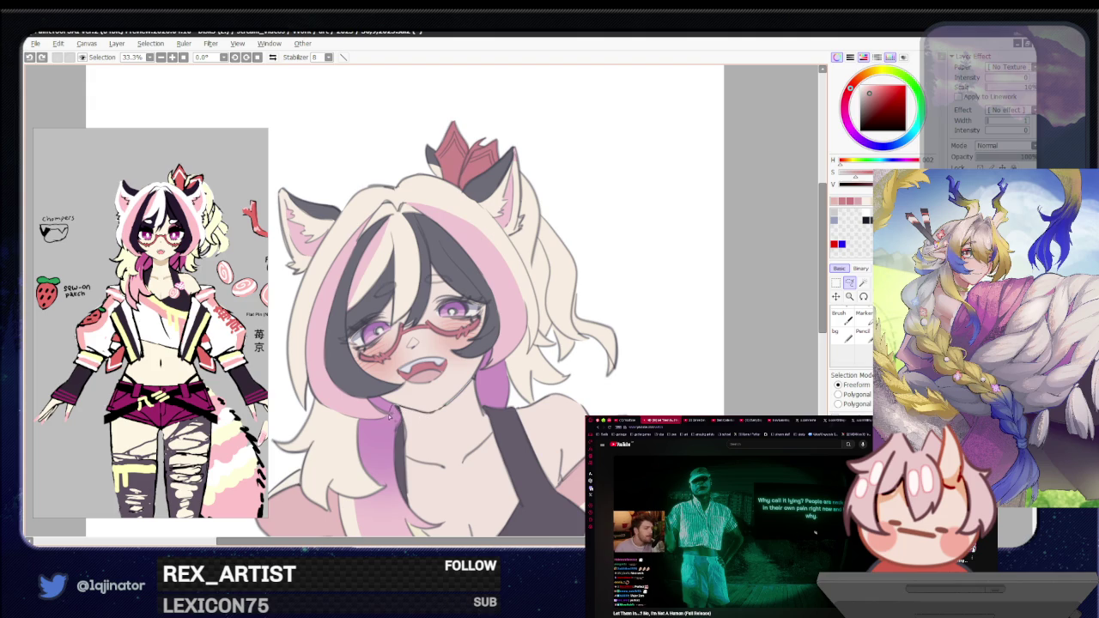
# Step: Lasso a freeform outline along the neck and collarbone below the chin, then mirror the view
pyautogui.moveTo(399, 434); pyautogui.dragTo(495, 368)
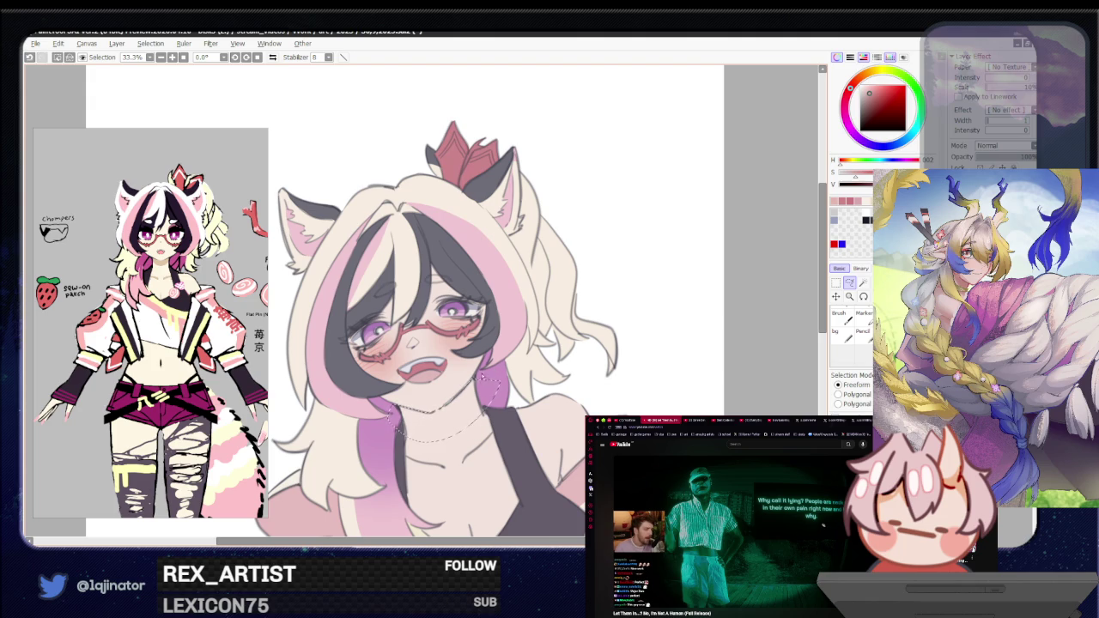
pyautogui.moveTo(472, 419); pyautogui.dragTo(485, 383)
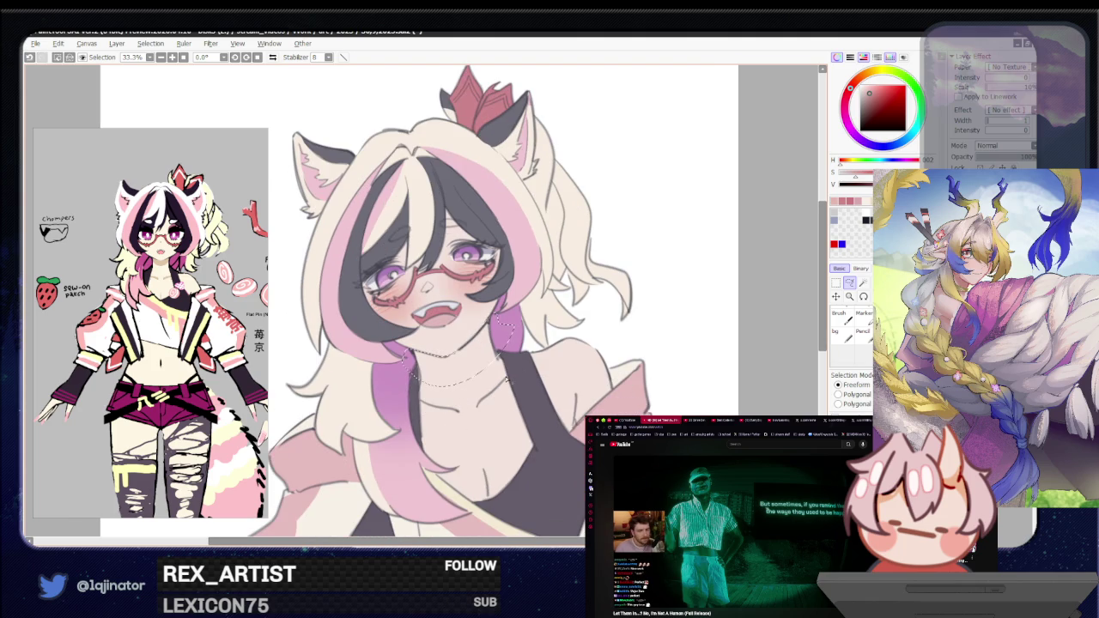
pyautogui.moveTo(479, 411)
pyautogui.mouseDown()
pyautogui.moveTo(514, 372)
pyautogui.moveTo(464, 418)
pyautogui.moveTo(431, 423)
pyautogui.mouseUp()
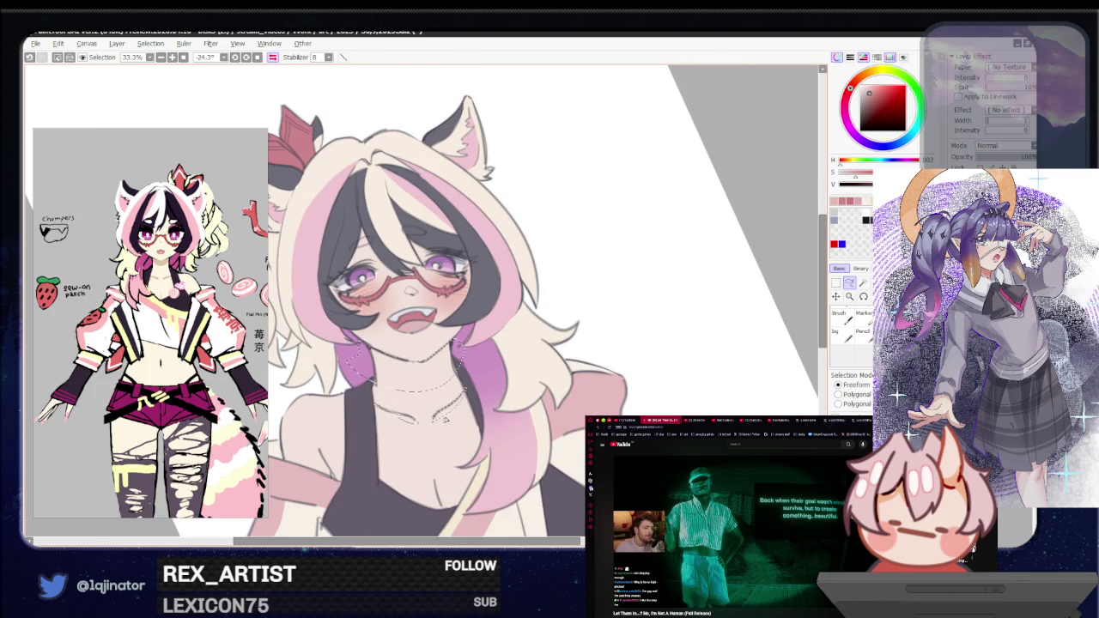
pyautogui.press('b')
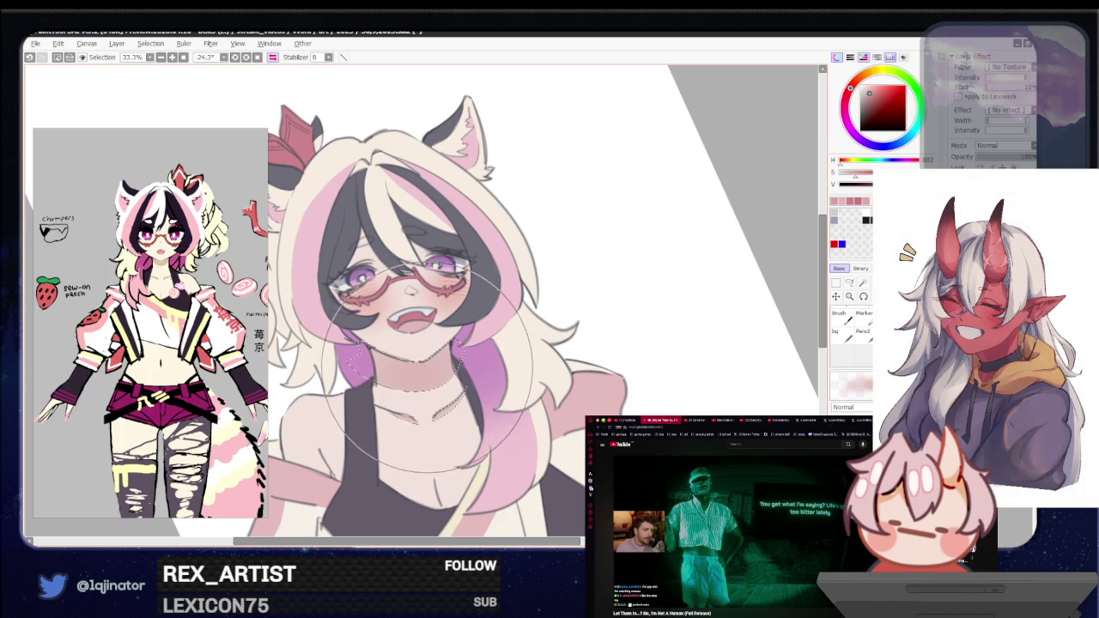
pyautogui.click(849, 282)
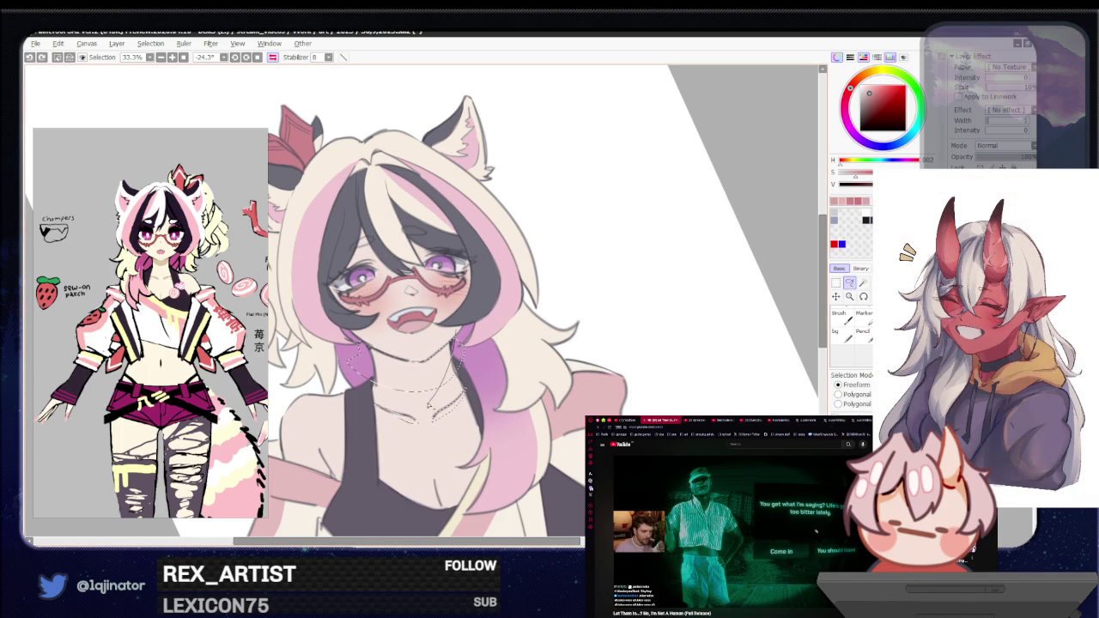
pyautogui.moveTo(375, 367); pyautogui.dragTo(359, 342)
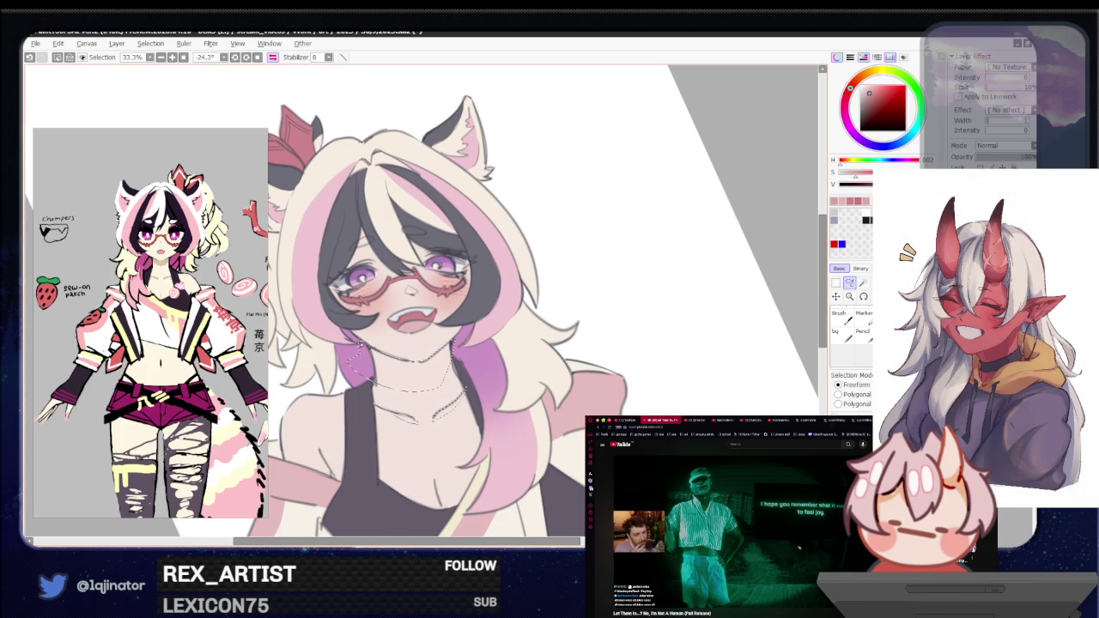
pyautogui.press('w')
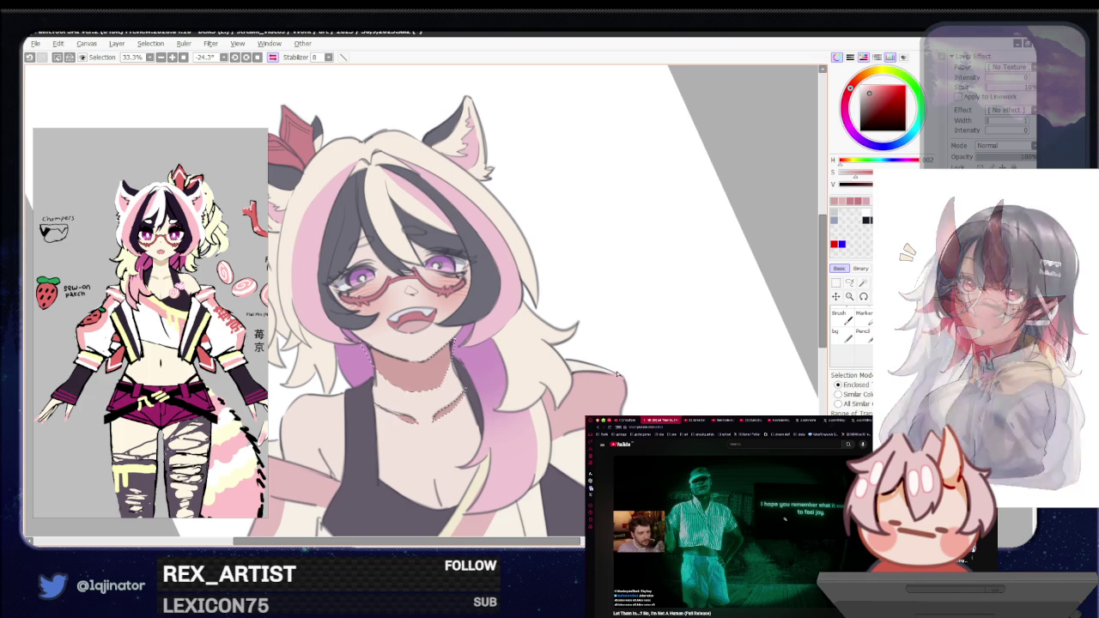
pyautogui.click(849, 283)
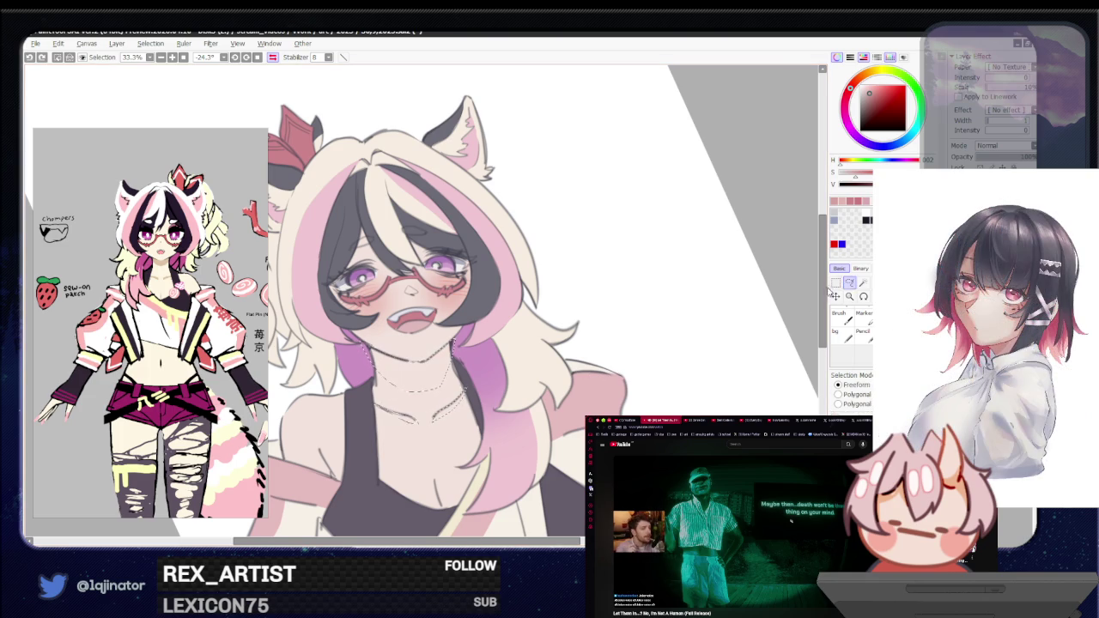
pyautogui.press('h')
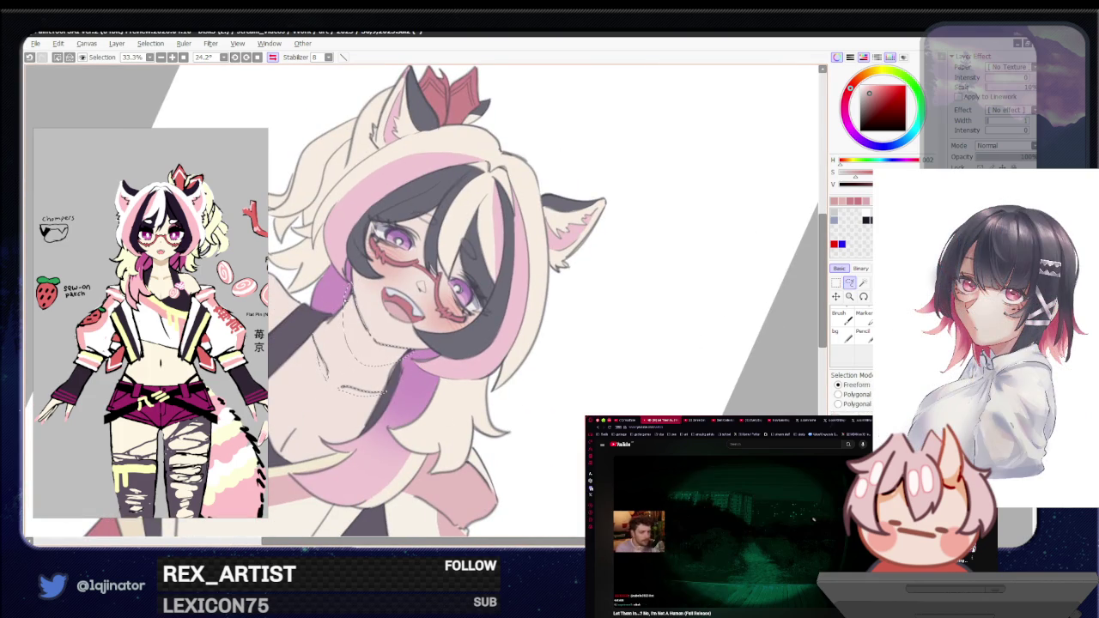
# Step: Straighten and tilt the view to lasso the hair strands over the eyes
pyautogui.press('w')
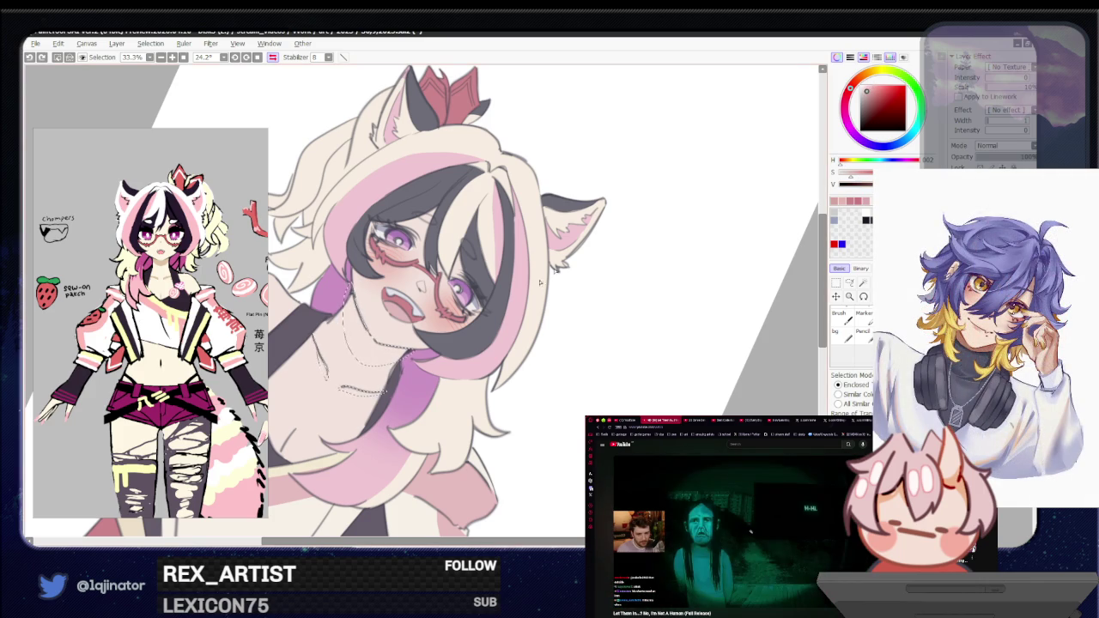
pyautogui.moveTo(540, 431); pyautogui.dragTo(571, 394)
pyautogui.scroll(-2, 571, 394)
pyautogui.press('l')
pyautogui.click(271, 58)
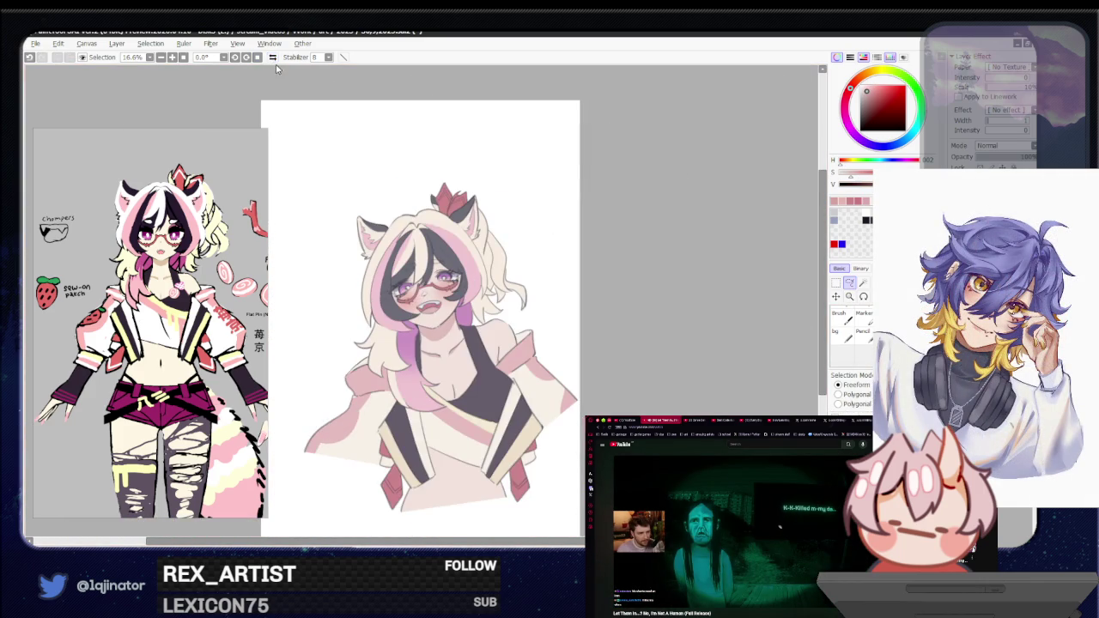
pyautogui.scroll(2, 565, 384)
pyautogui.scroll(1, 565, 385)
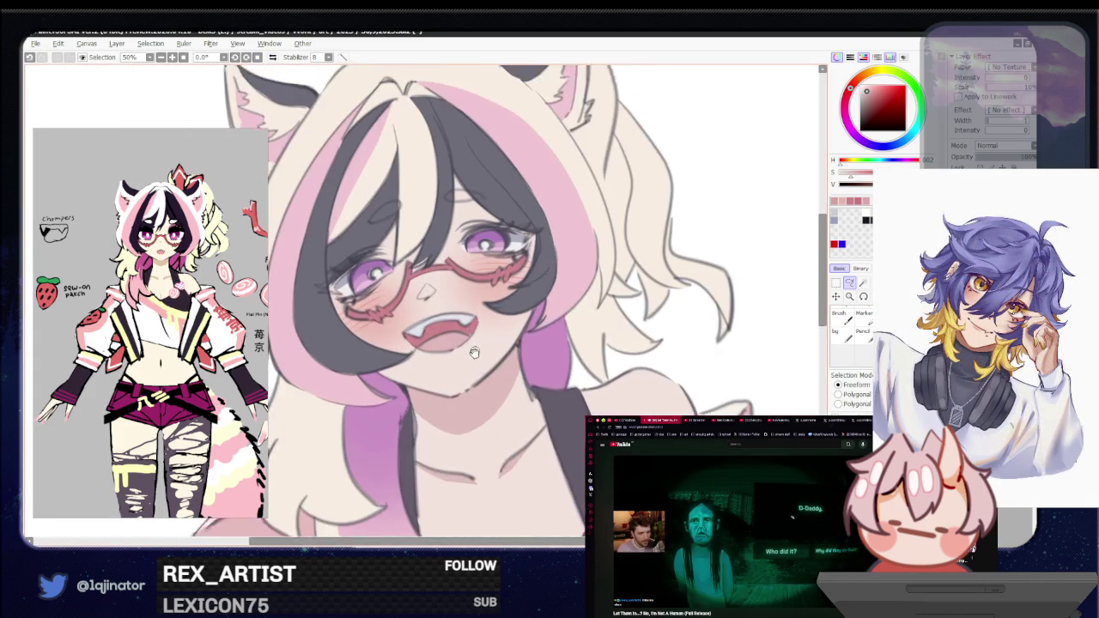
pyautogui.moveTo(565, 385); pyautogui.dragTo(446, 285)
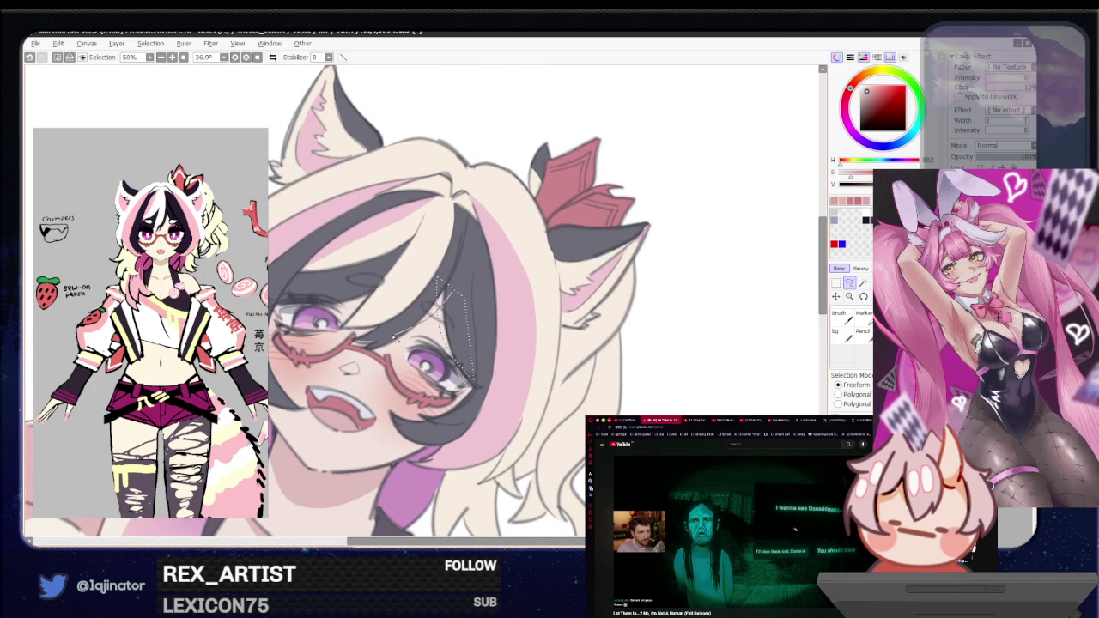
pyautogui.moveTo(401, 323); pyautogui.dragTo(385, 348)
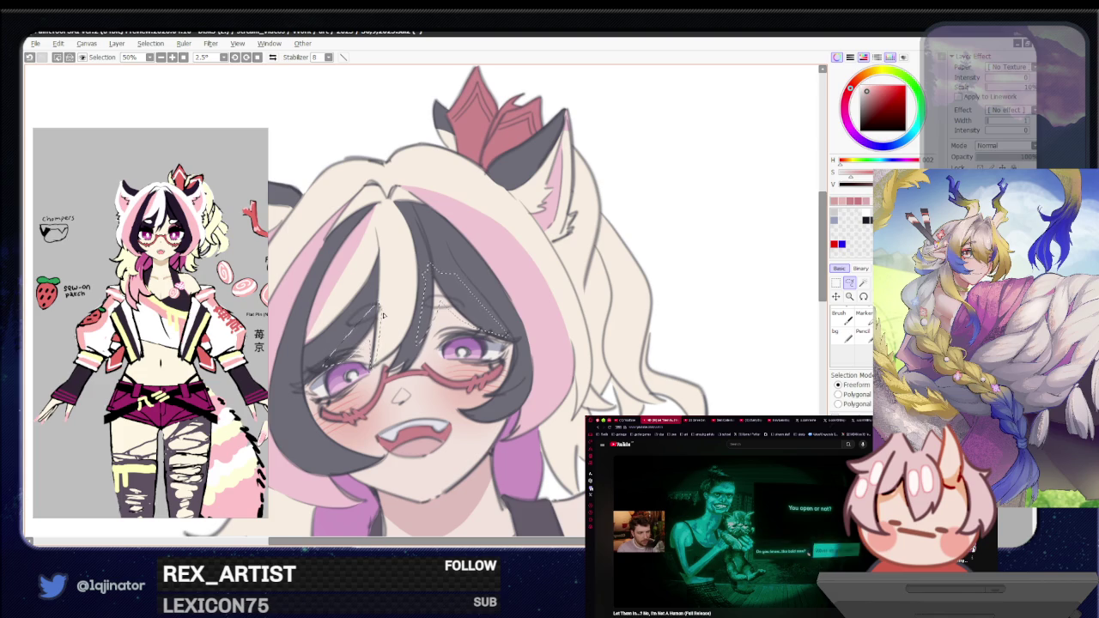
# Step: Touch up the hair strands over the eyes, then clear the selection
pyautogui.scroll(-2, 447, 307)
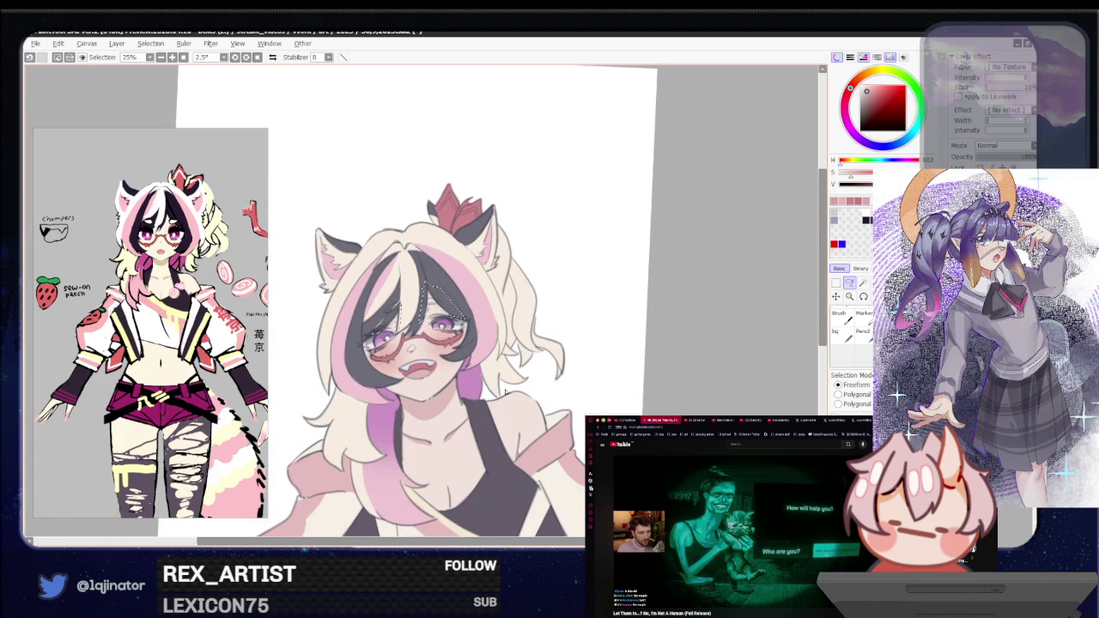
pyautogui.scroll(1, 505, 393)
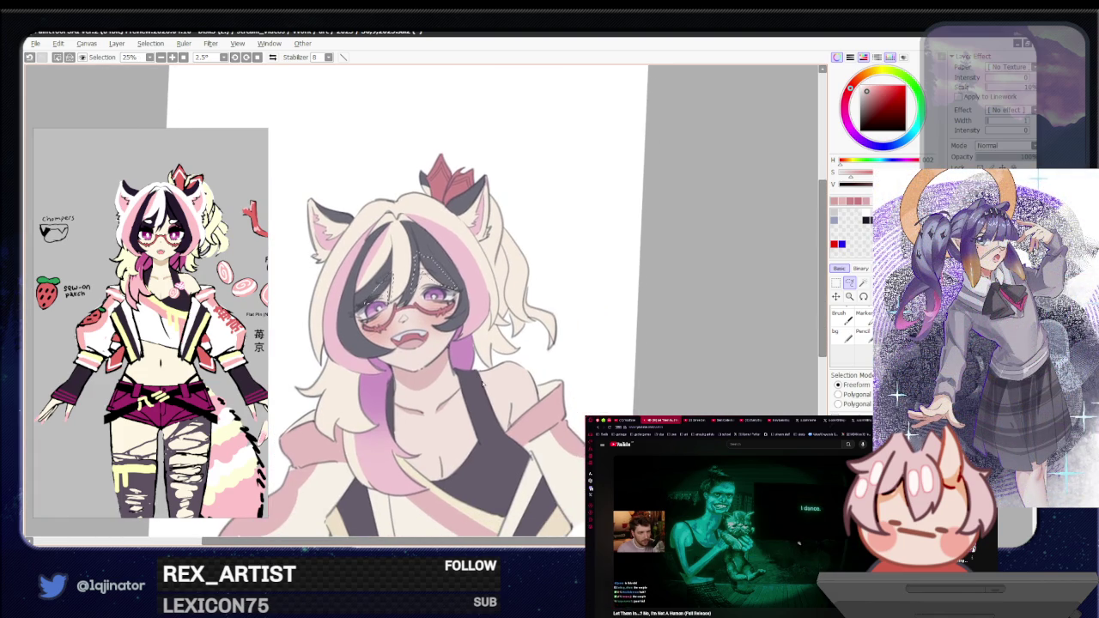
pyautogui.scroll(1, 476, 388)
pyautogui.scroll(1, 475, 388)
pyautogui.scroll(1, 473, 382)
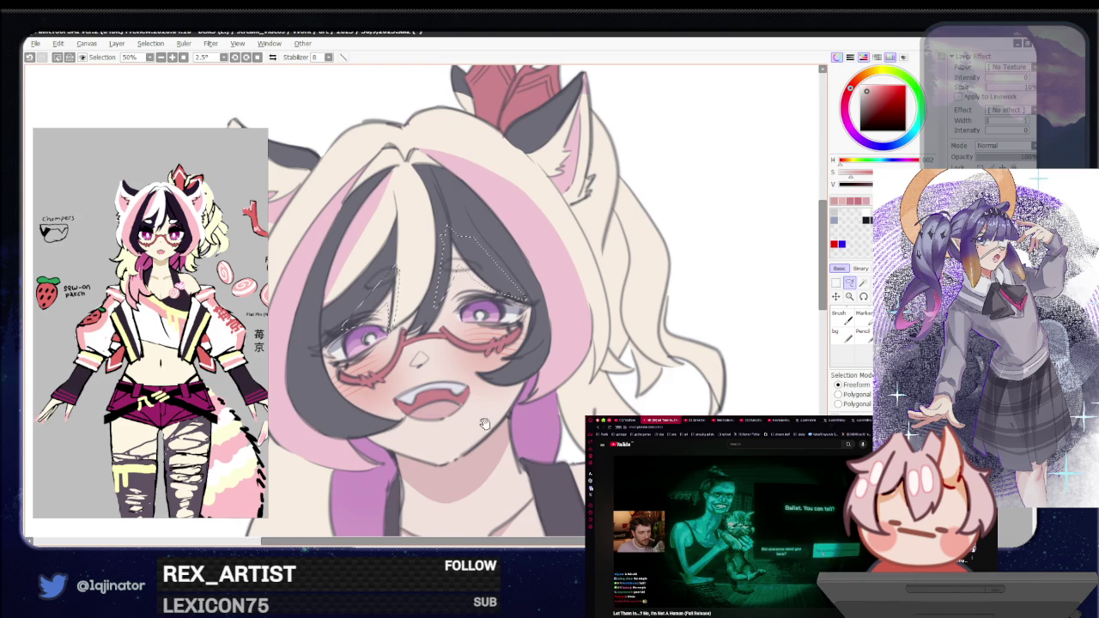
pyautogui.scroll(1, 472, 371)
pyautogui.scroll(-2, 468, 373)
pyautogui.scroll(1, 463, 376)
pyautogui.scroll(1, 455, 380)
pyautogui.scroll(-1, 447, 387)
pyautogui.hotkey('ctrl', 'd')
# Step: Flip the view back and lasso a small patch on the dark top's strap near the shoulder
pyautogui.press('h')
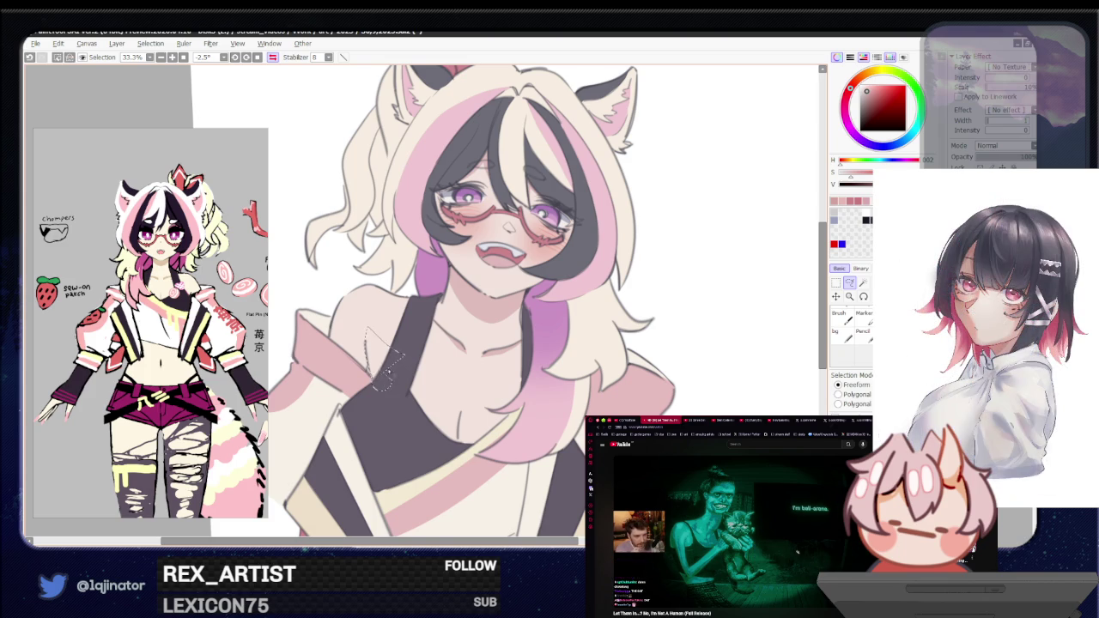
pyautogui.press('b')
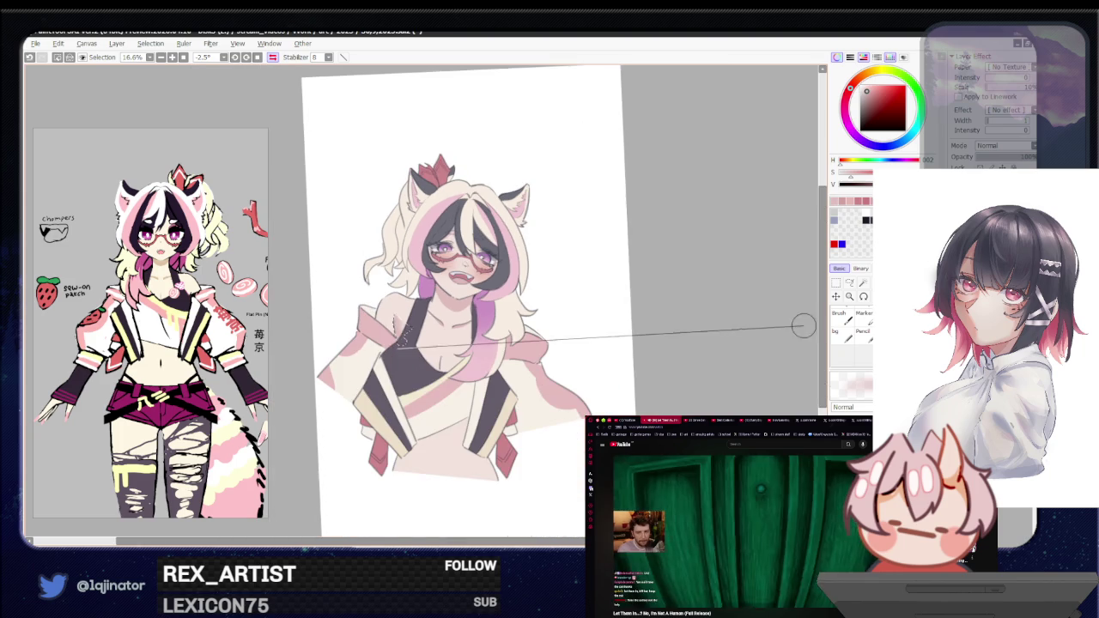
pyautogui.scroll(-1, 670, 360)
pyautogui.click(851, 286)
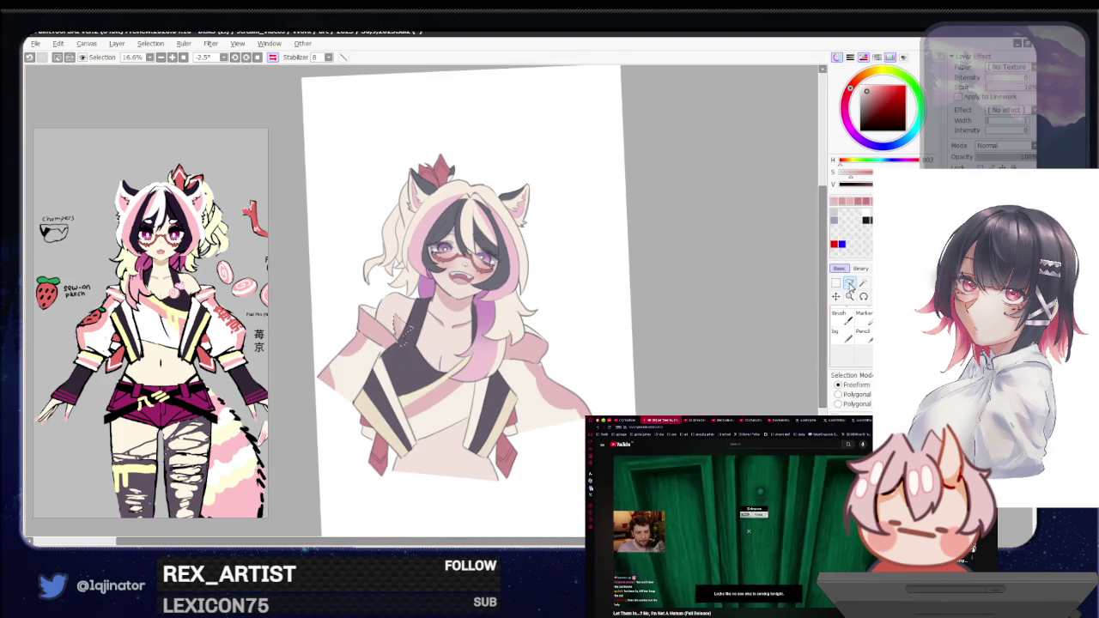
# Step: Lasso a chest patch below the neck and brush soft pink shading inside it
pyautogui.scroll(1, 425, 305)
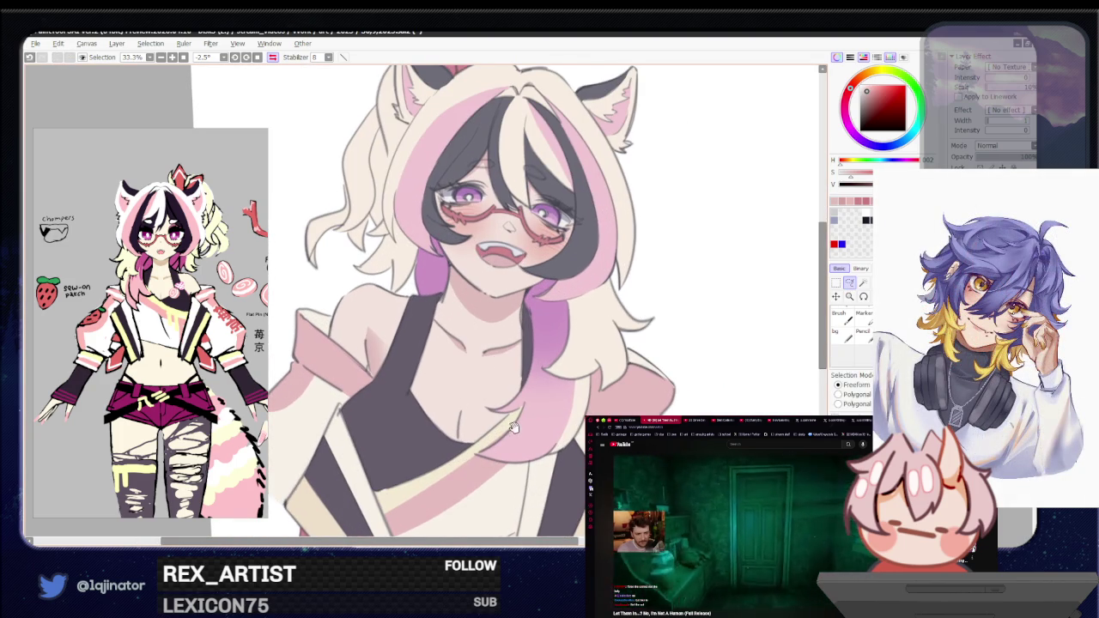
pyautogui.moveTo(517, 425); pyautogui.dragTo(488, 416)
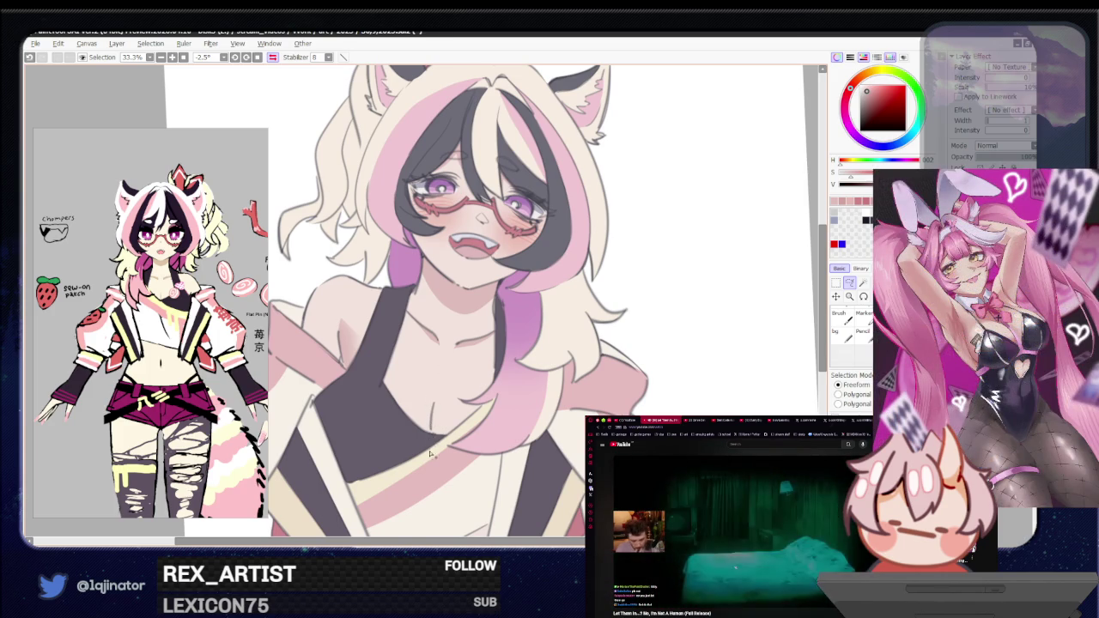
pyautogui.moveTo(431, 452); pyautogui.dragTo(432, 384)
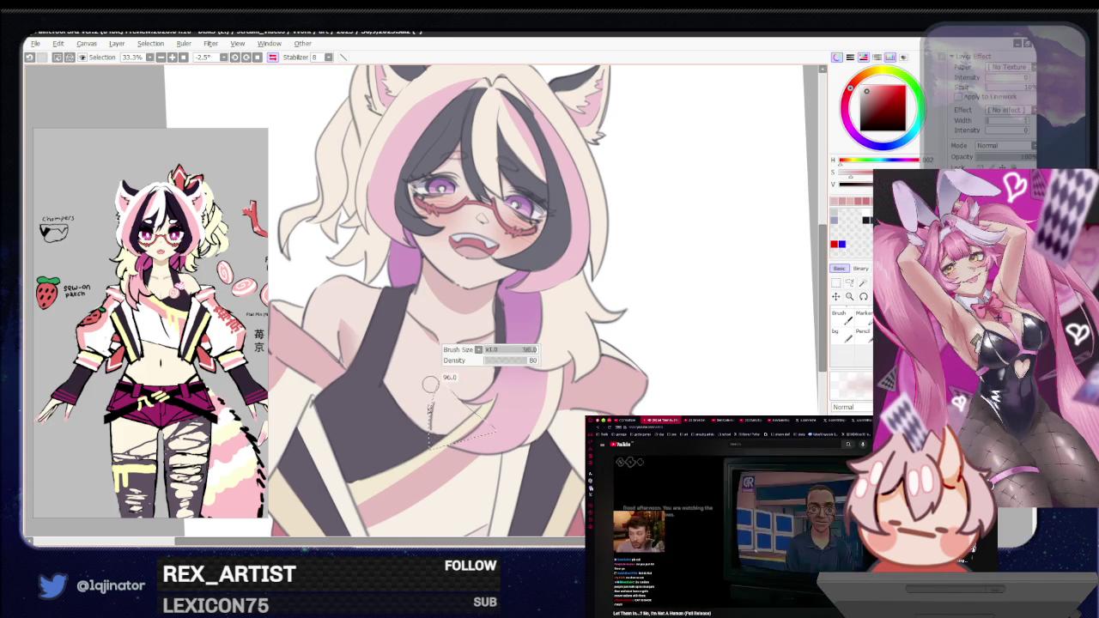
pyautogui.scroll(-1, 791, 331)
pyautogui.scroll(-1, 447, 344)
pyautogui.scroll(2, 450, 394)
pyautogui.press('b')
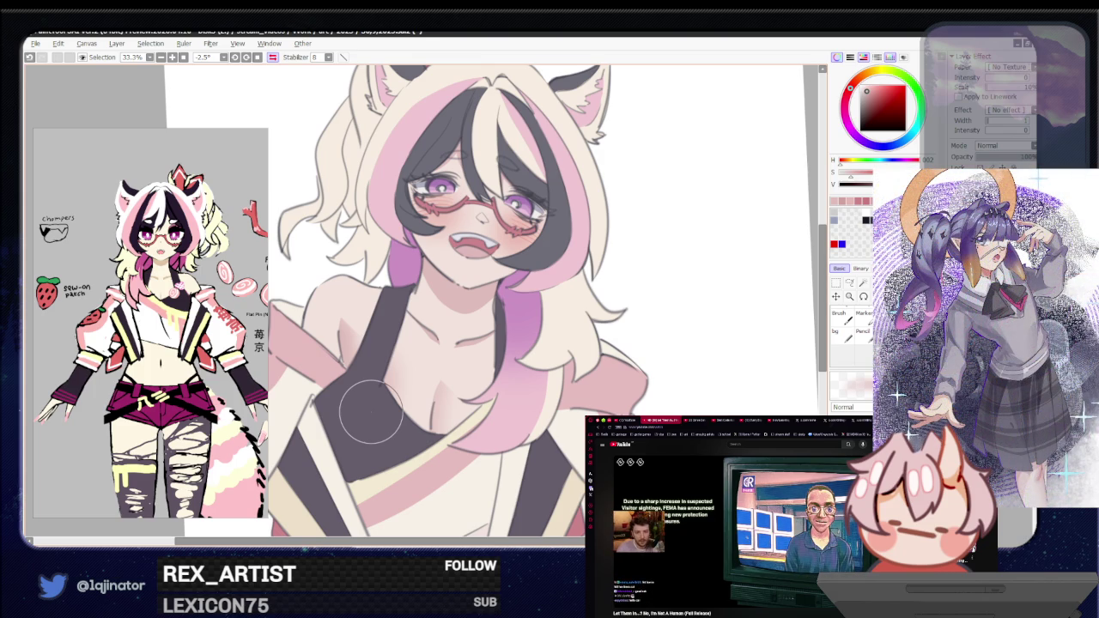
pyautogui.click(850, 284)
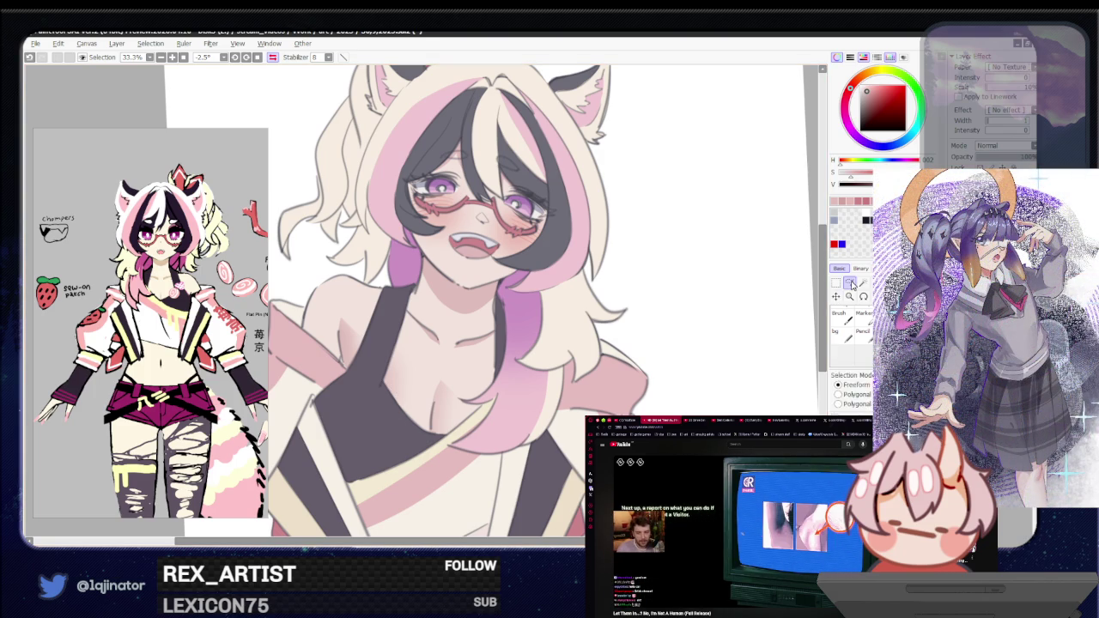
pyautogui.scroll(-1, 706, 354)
pyautogui.scroll(-2, 705, 353)
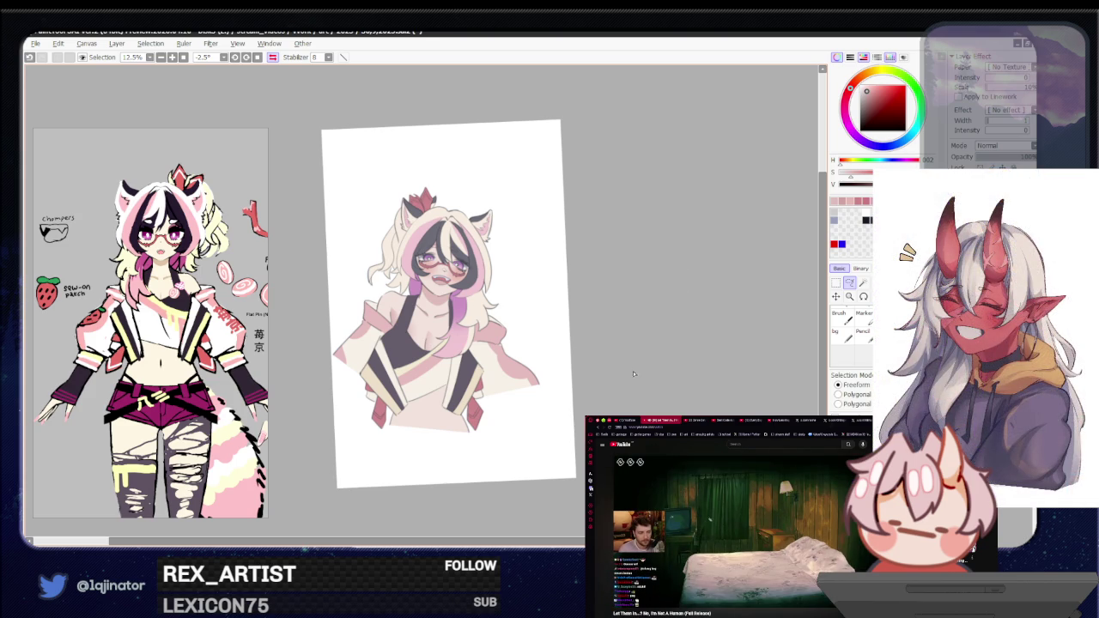
# Step: Shade the neck below the jawline in warm peach with a large soft brush
pyautogui.scroll(1, 631, 375)
pyautogui.scroll(1, 614, 371)
pyautogui.scroll(1, 653, 370)
pyautogui.scroll(1, 653, 371)
pyautogui.scroll(1, 601, 361)
pyautogui.scroll(1, 526, 350)
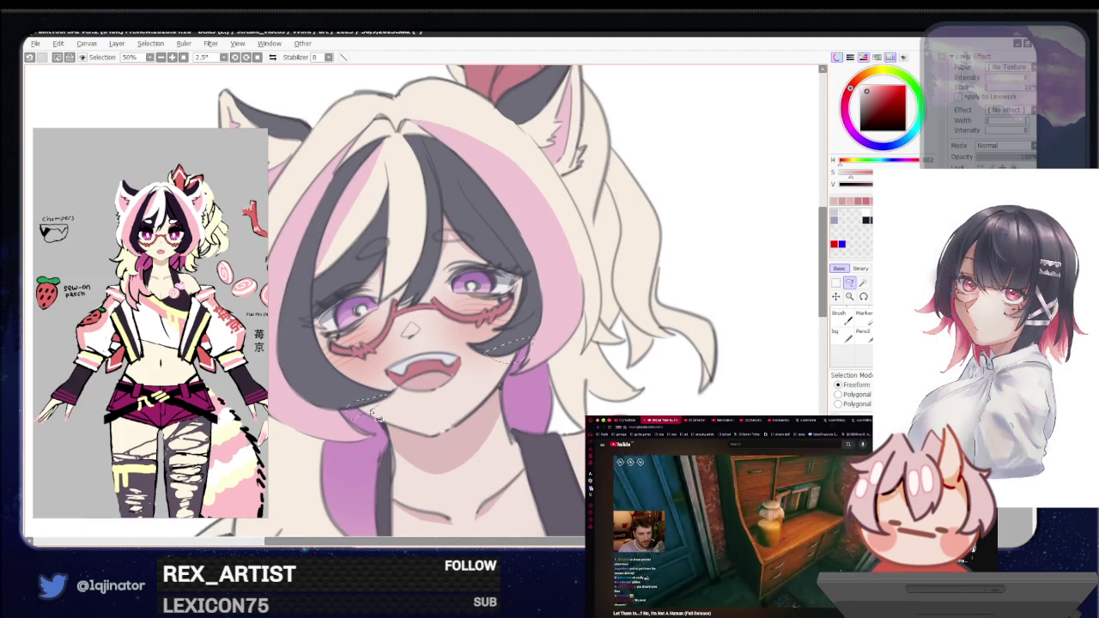
pyautogui.press('b')
pyautogui.scroll(-3, 524, 326)
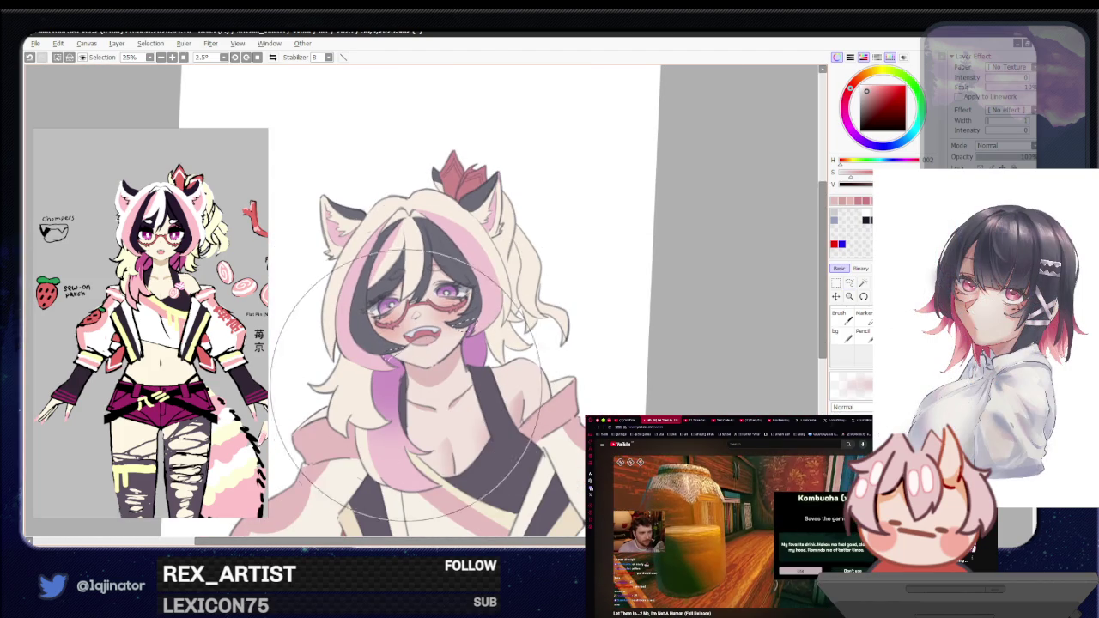
pyautogui.click(849, 282)
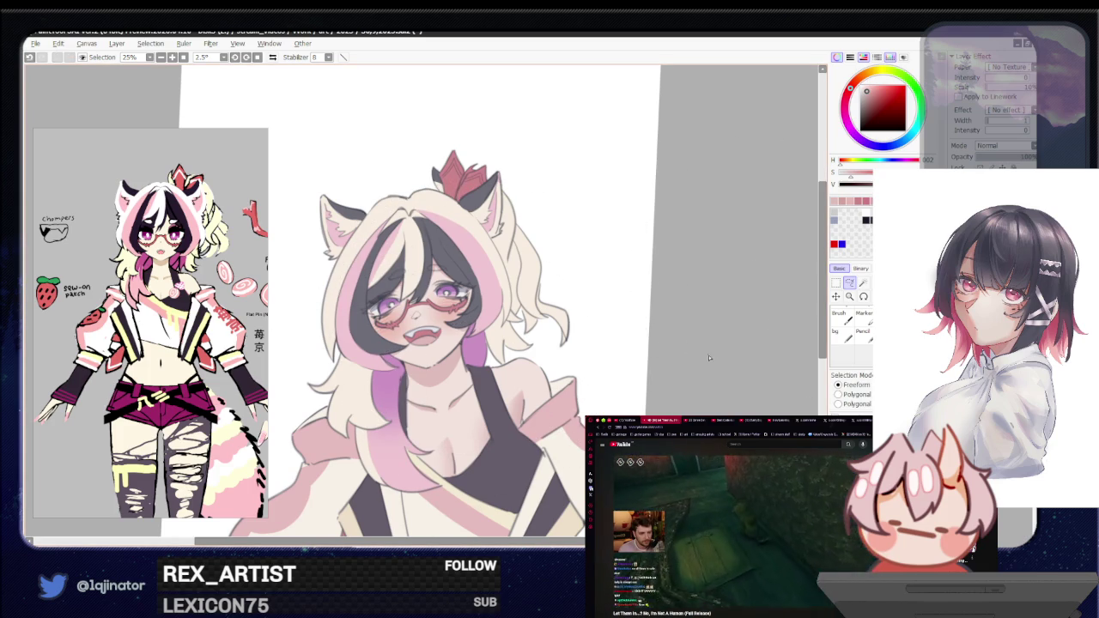
pyautogui.moveTo(705, 361); pyautogui.dragTo(702, 378)
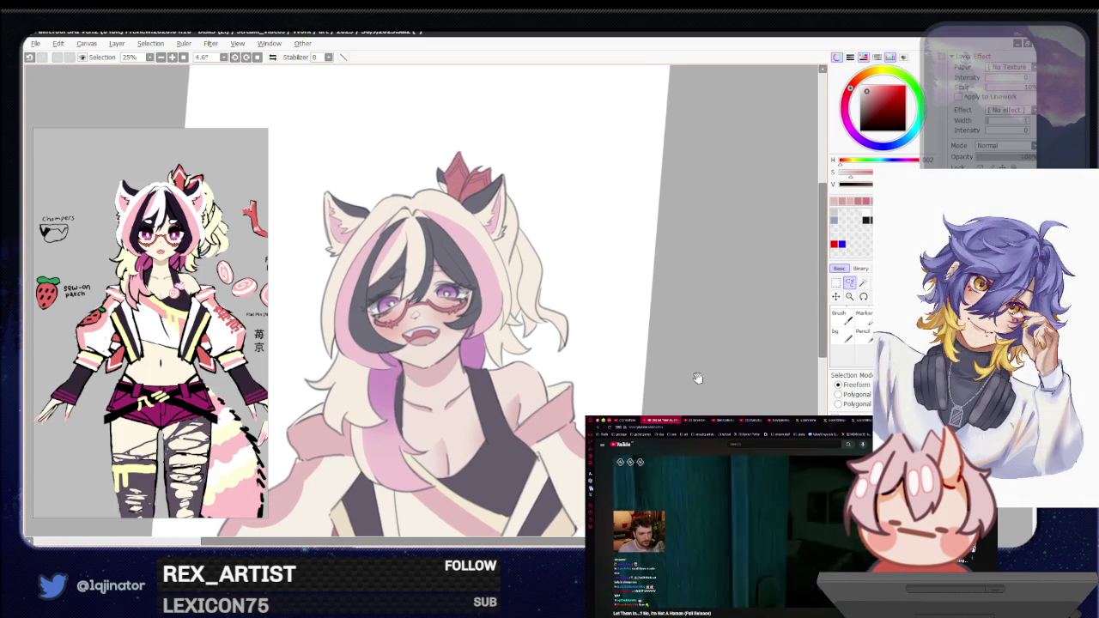
pyautogui.scroll(-1, 446, 249)
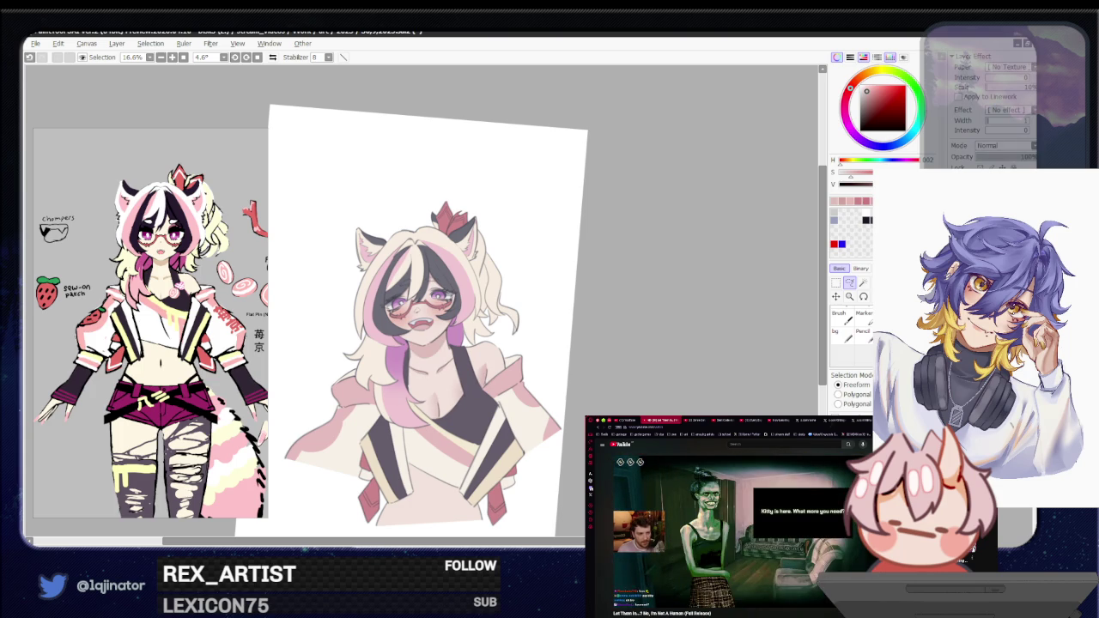
pyautogui.moveTo(653, 403)
pyautogui.mouseDown()
pyautogui.moveTo(657, 392)
pyautogui.moveTo(662, 409)
pyautogui.moveTo(635, 421)
pyautogui.moveTo(625, 390)
pyautogui.mouseUp()
pyautogui.scroll(1, 662, 409)
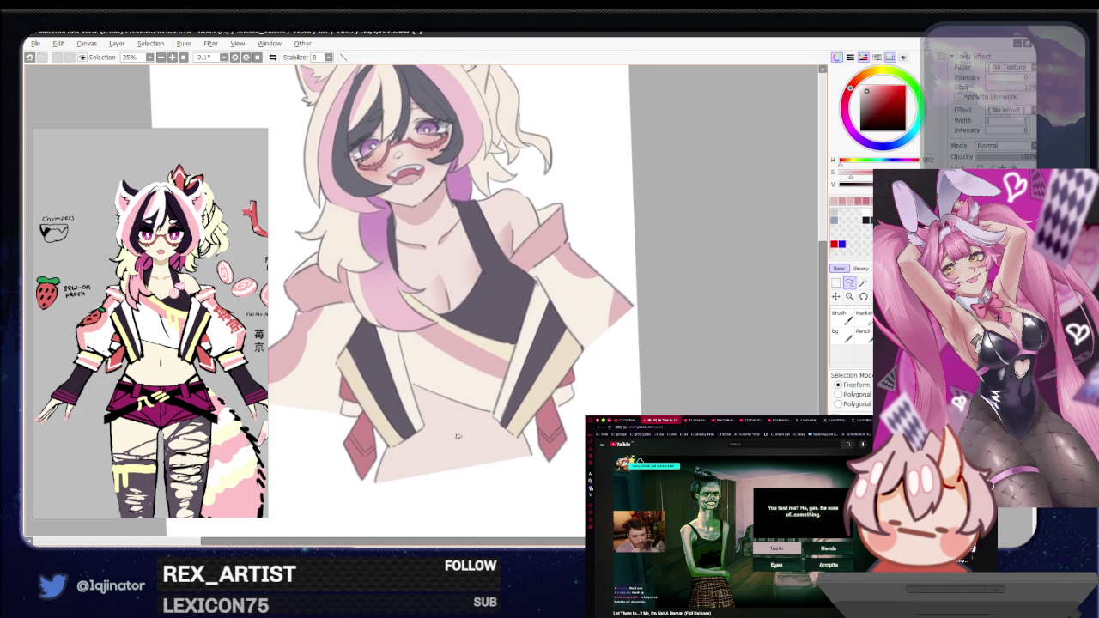
# Step: Lasso and shade the midriff between the jacket's inner edges, then deselect
pyautogui.press('a')
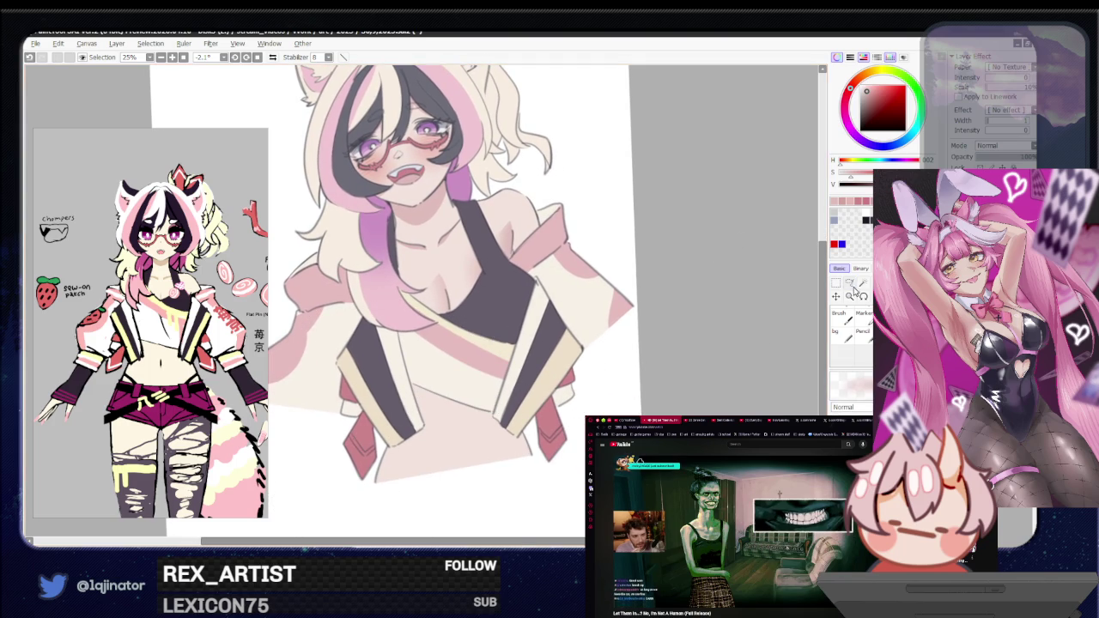
pyautogui.moveTo(768, 310); pyautogui.dragTo(573, 315)
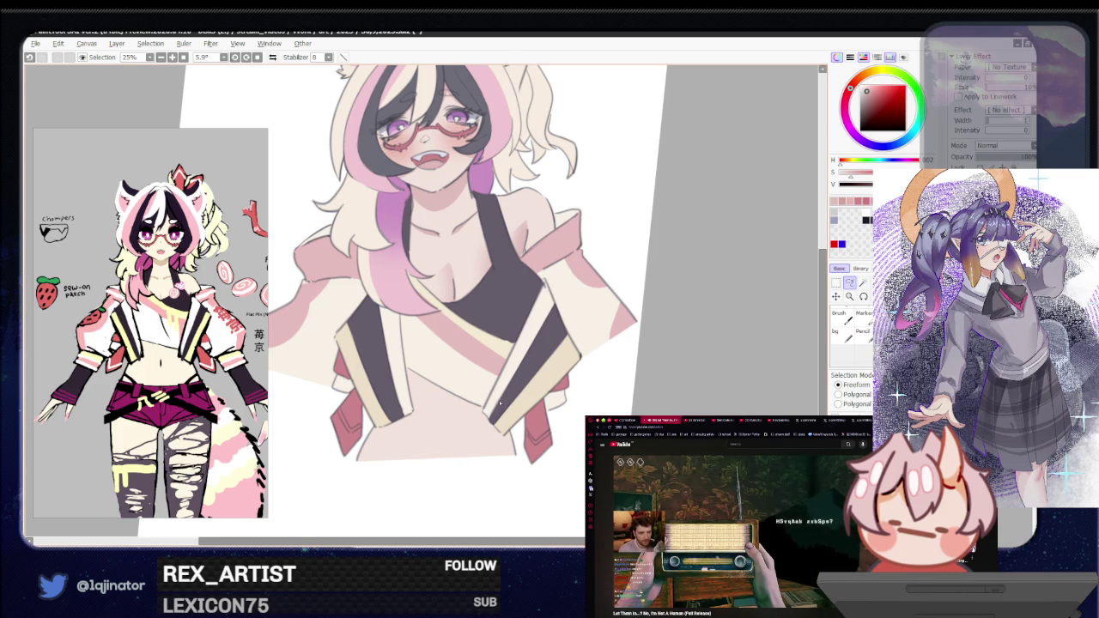
pyautogui.moveTo(509, 386); pyautogui.dragTo(360, 331)
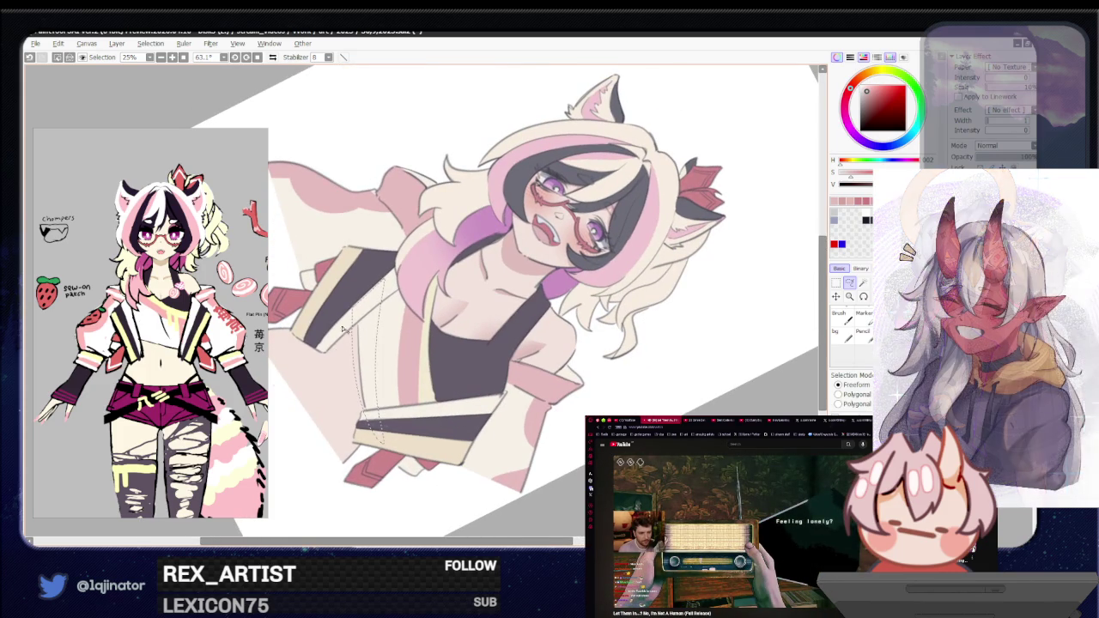
pyautogui.moveTo(374, 380); pyautogui.dragTo(438, 382)
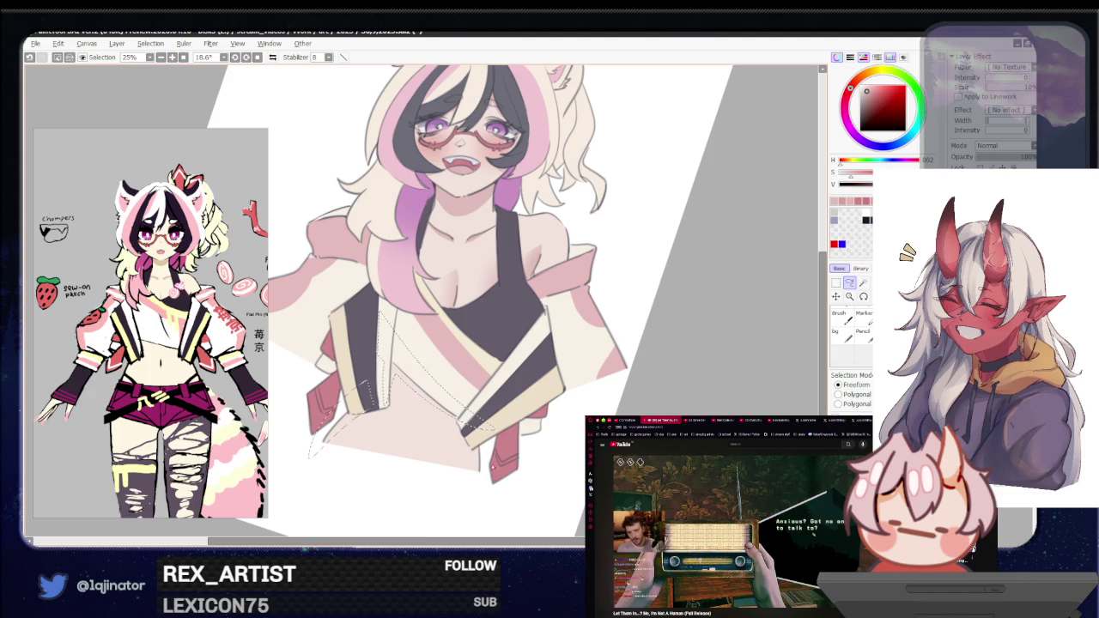
pyautogui.hotkey('ctrl', 'd')
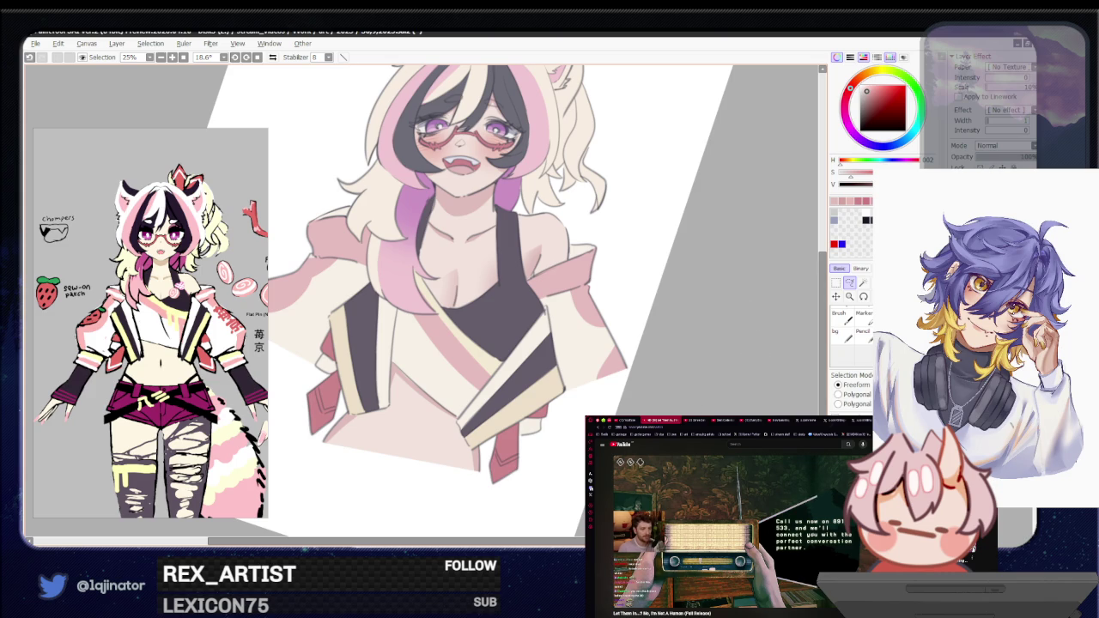
pyautogui.scroll(3, 704, 380)
pyautogui.moveTo(459, 378); pyautogui.dragTo(506, 357)
pyautogui.scroll(-2, 548, 340)
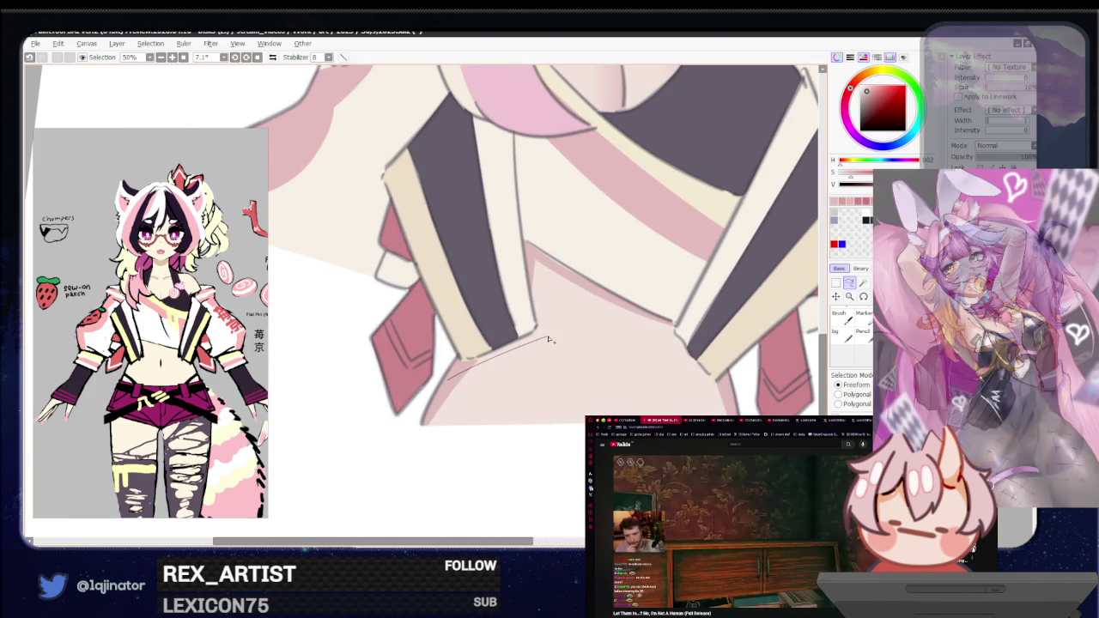
pyautogui.moveTo(472, 275); pyautogui.dragTo(444, 343)
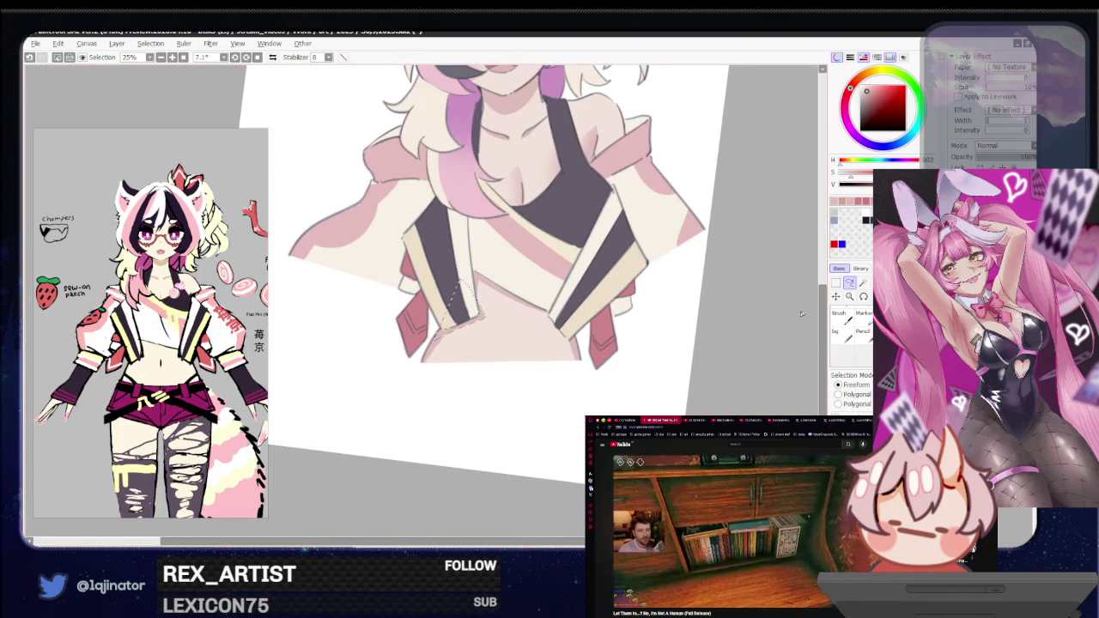
pyautogui.scroll(1, 572, 339)
pyautogui.moveTo(549, 317); pyautogui.dragTo(572, 340)
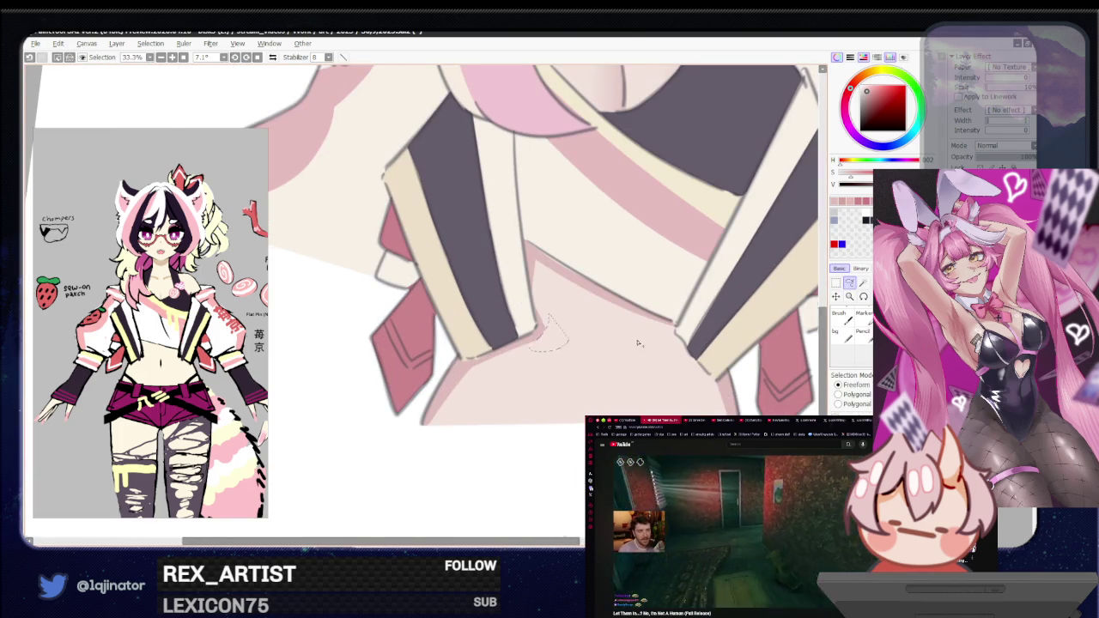
pyautogui.scroll(-2, 601, 343)
pyautogui.moveTo(726, 369)
pyautogui.mouseDown()
pyautogui.moveTo(736, 363)
pyautogui.moveTo(726, 375)
pyautogui.mouseUp()
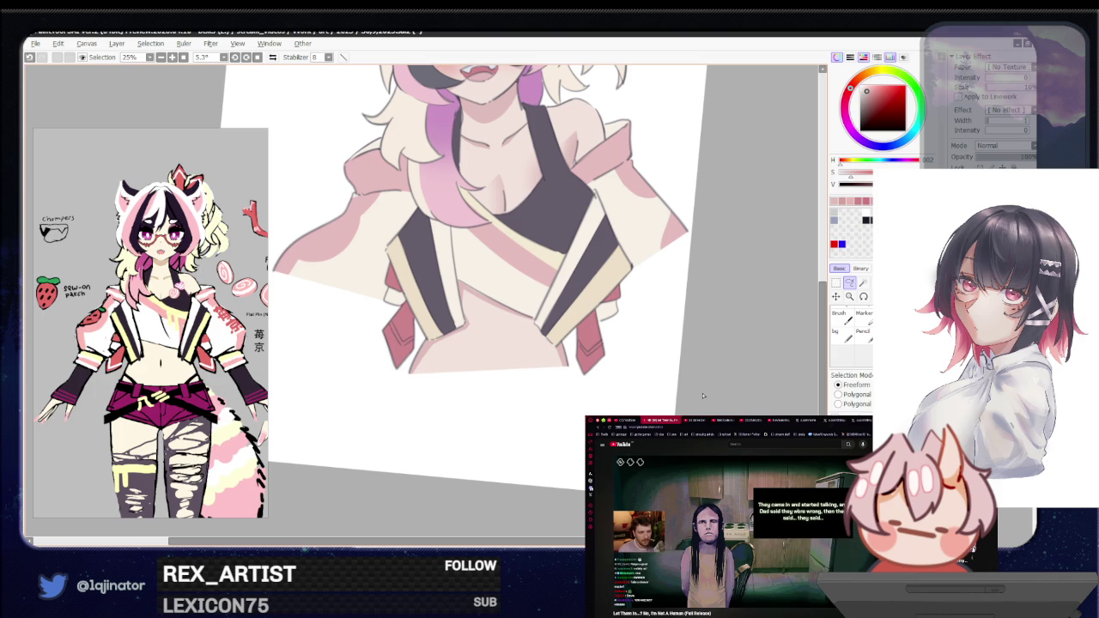
# Step: Bring the head into view and pick the hair's cream colour for the brush
pyautogui.moveTo(745, 356)
pyautogui.mouseDown()
pyautogui.moveTo(697, 363)
pyautogui.moveTo(684, 388)
pyautogui.mouseUp()
pyautogui.scroll(2, 684, 388)
pyautogui.scroll(3, 692, 358)
pyautogui.scroll(3, 679, 385)
pyautogui.scroll(1, 541, 412)
pyautogui.press('b')
pyautogui.keyDown('alt'); pyautogui.click(499, 416); pyautogui.keyUp('alt')
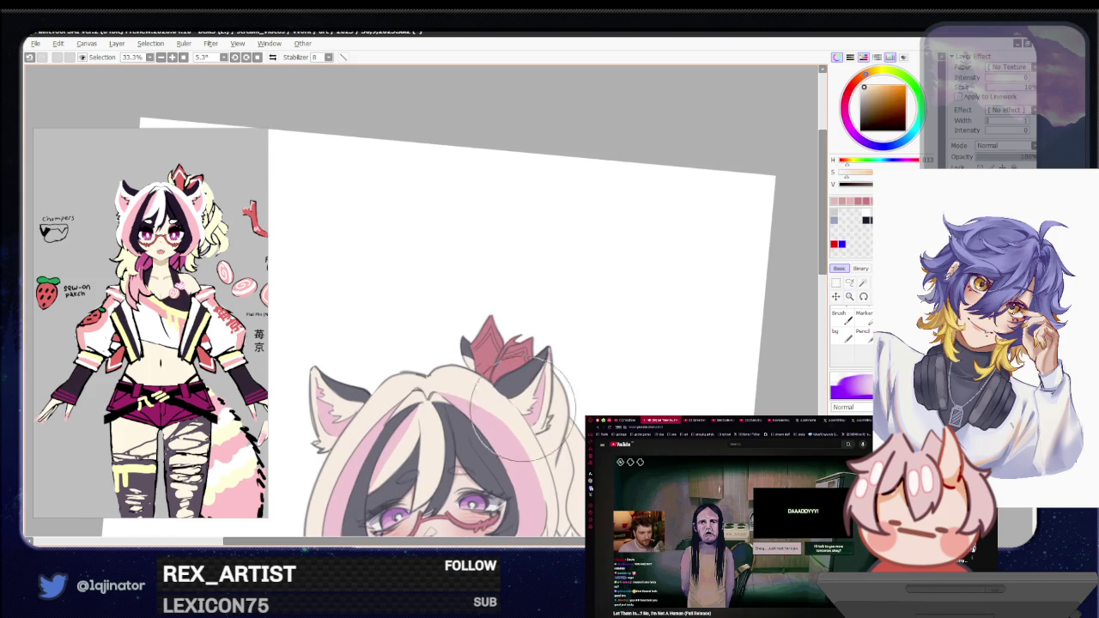
pyautogui.scroll(2, 481, 378)
pyautogui.scroll(2, 471, 364)
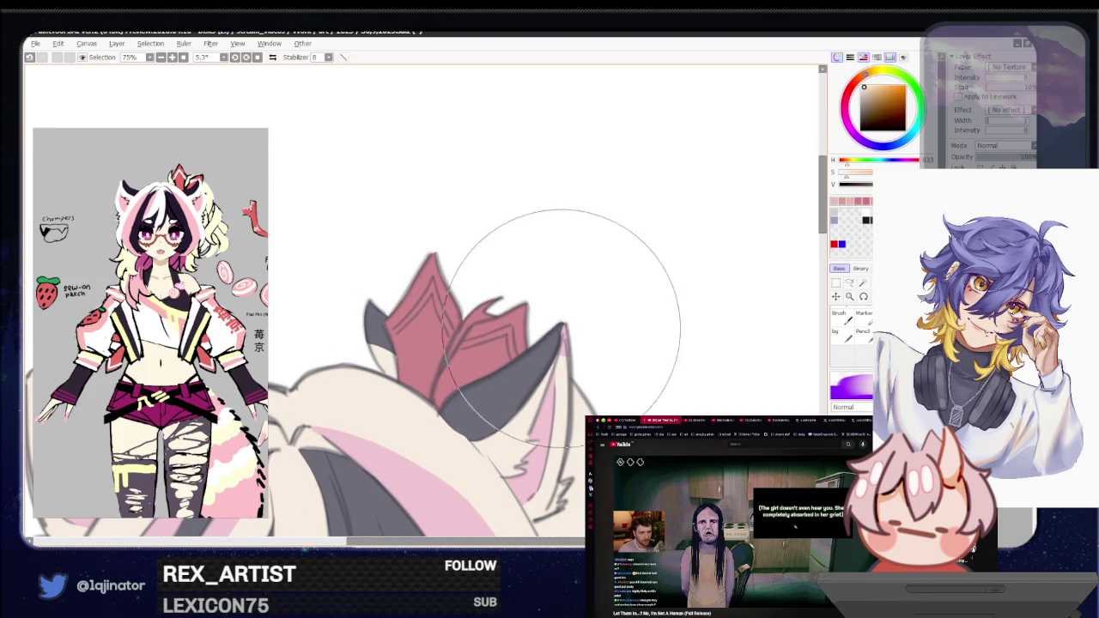
pyautogui.scroll(-3, 515, 334)
pyautogui.scroll(-1, 419, 301)
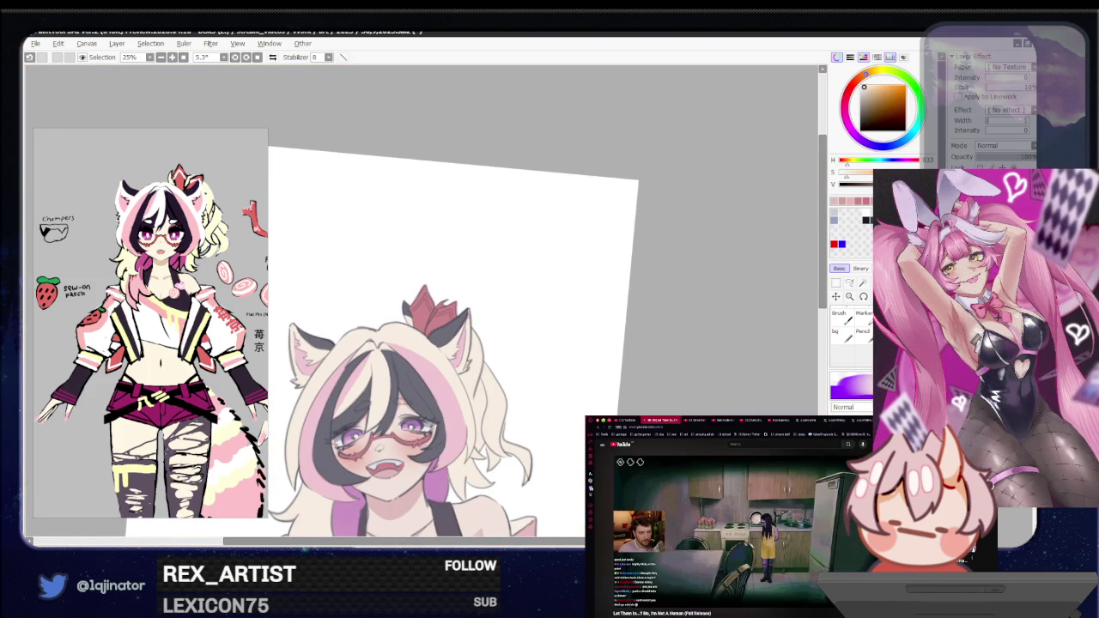
pyautogui.scroll(2, 735, 318)
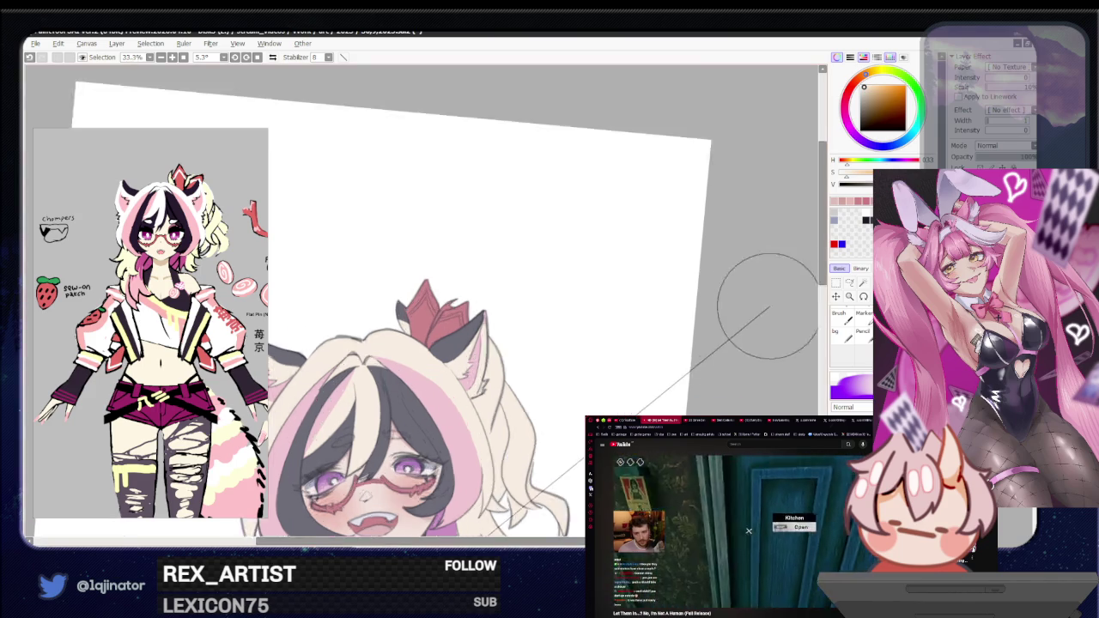
pyautogui.scroll(3, 533, 351)
# Step: Lasso the area around the cat ear
pyautogui.moveTo(387, 383); pyautogui.dragTo(494, 415)
pyautogui.press('l')
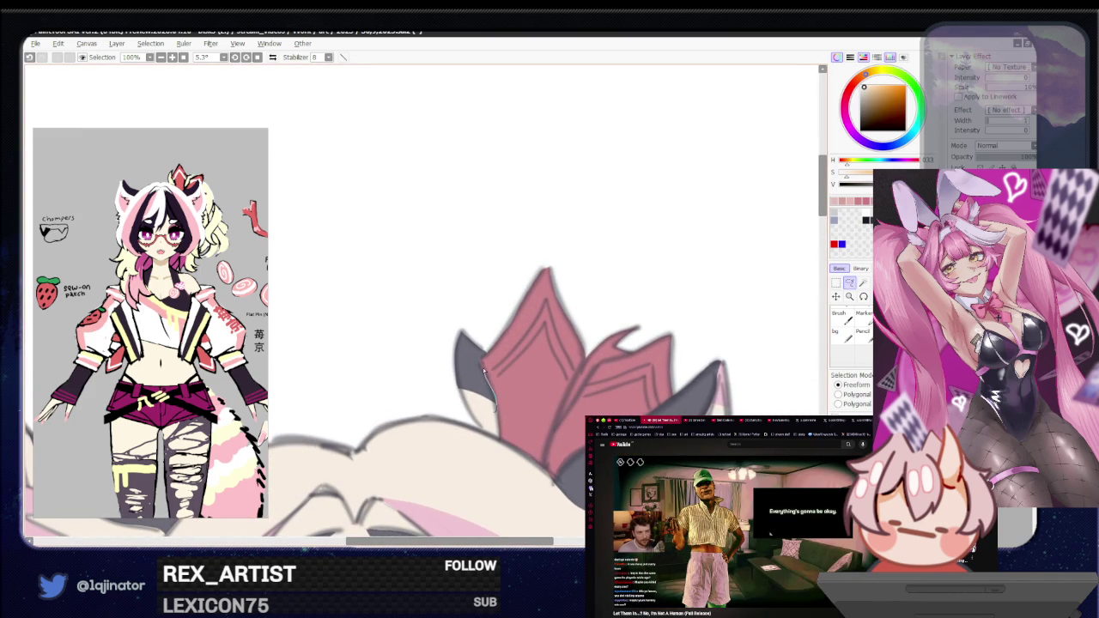
pyautogui.moveTo(483, 369); pyautogui.dragTo(495, 403)
pyautogui.press('w')
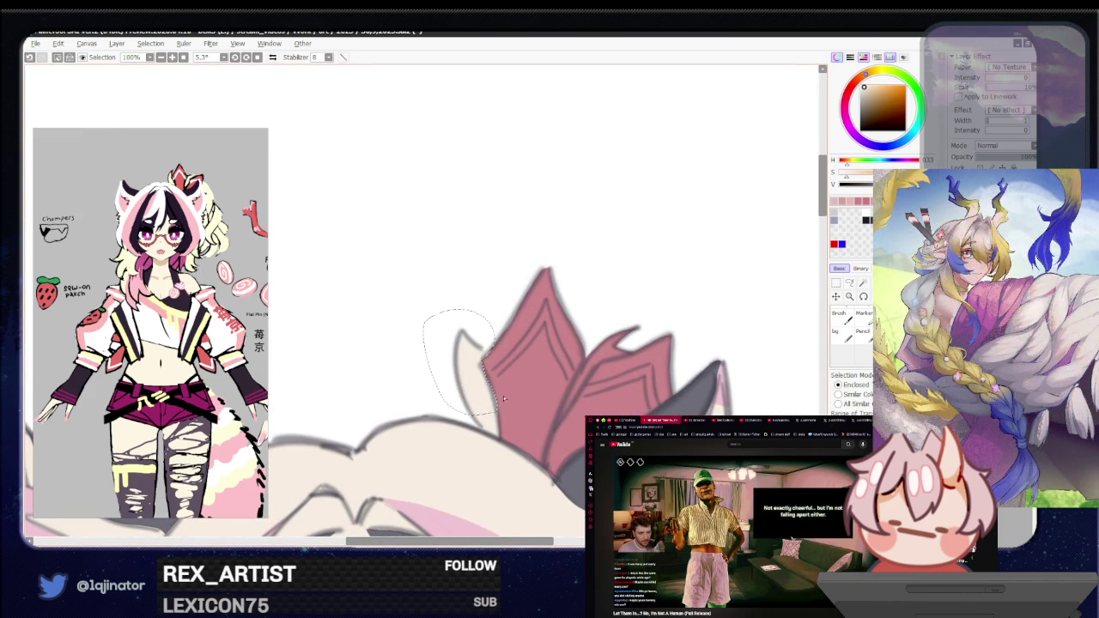
pyautogui.scroll(-3, 789, 337)
pyautogui.press('l')
pyautogui.scroll(2, 689, 340)
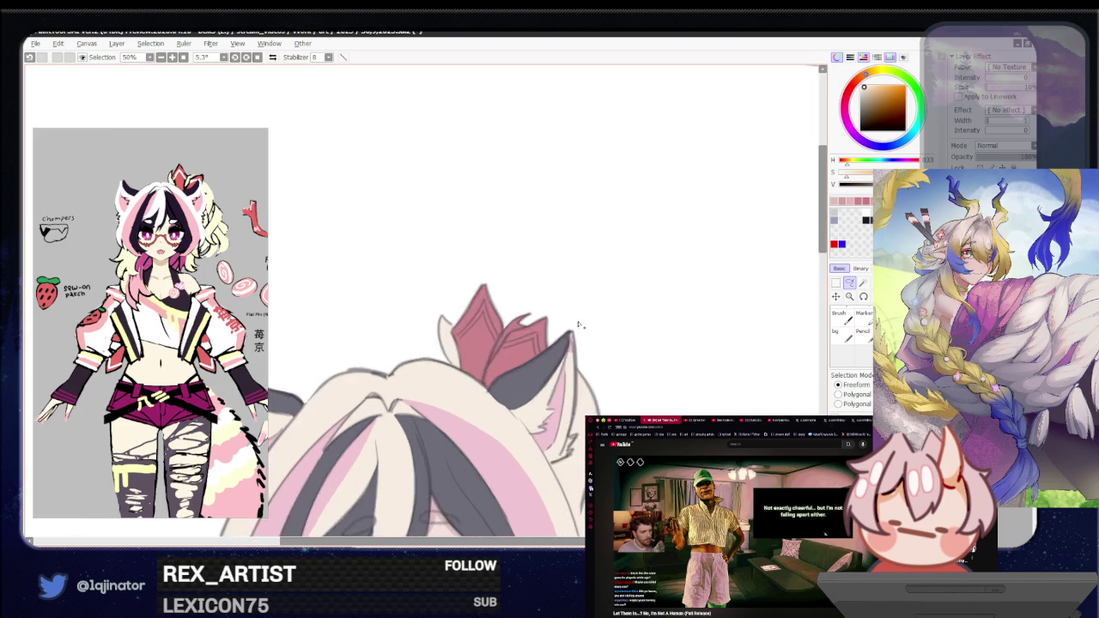
pyautogui.scroll(1, 577, 353)
pyautogui.moveTo(603, 352); pyautogui.dragTo(502, 370)
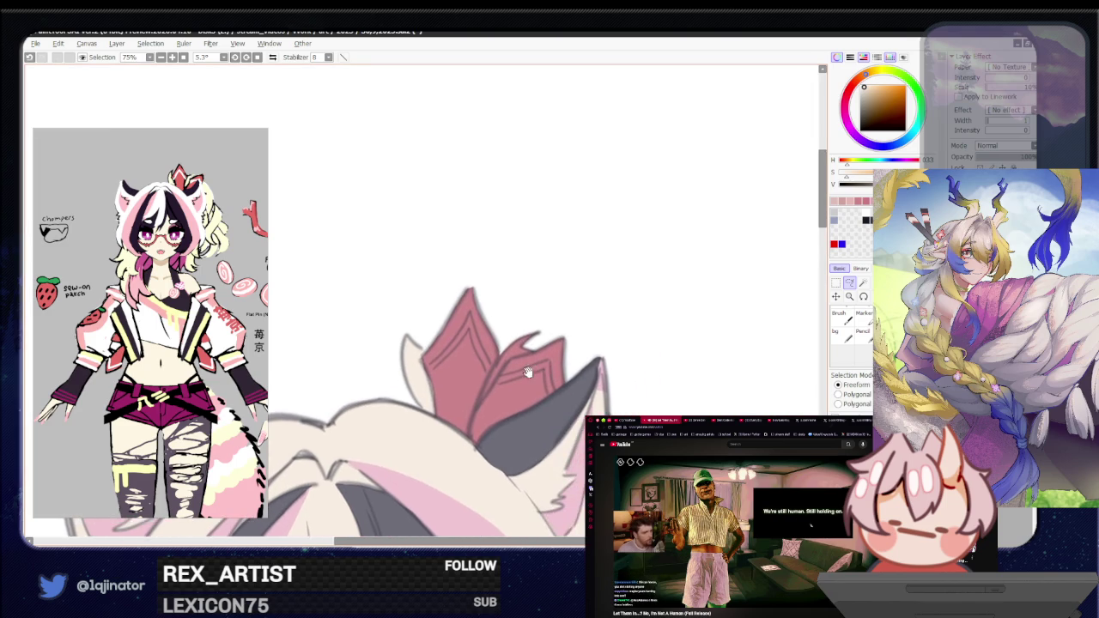
pyautogui.scroll(1, 502, 370)
# Step: Shrink the brush to a fine size and trace a selection along the bow's fold
pyautogui.press('b')
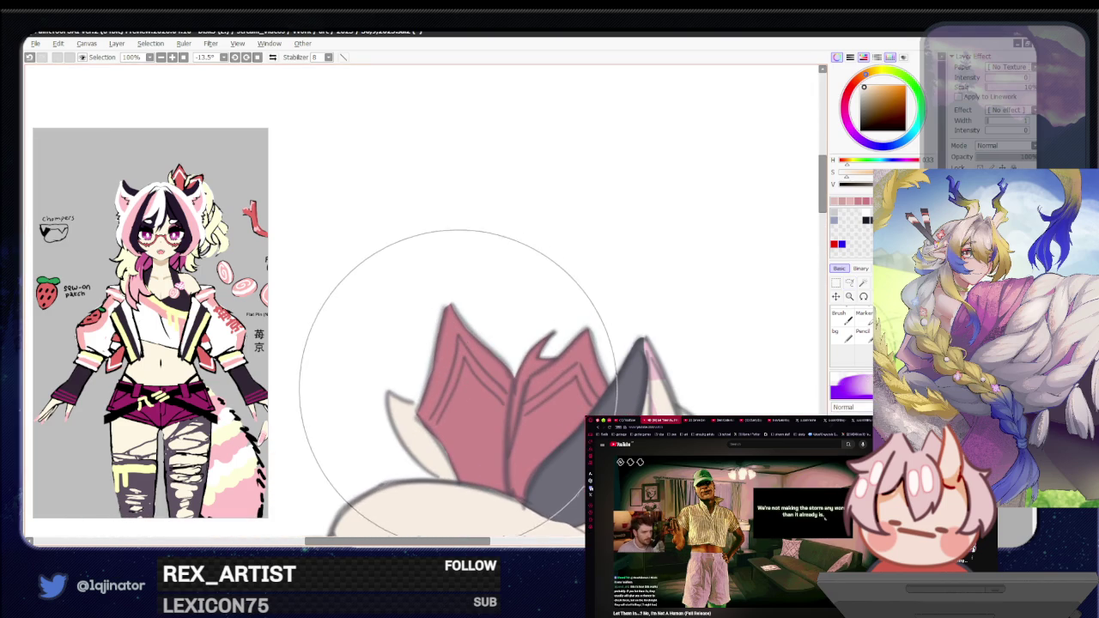
pyautogui.moveTo(471, 344); pyautogui.dragTo(461, 346)
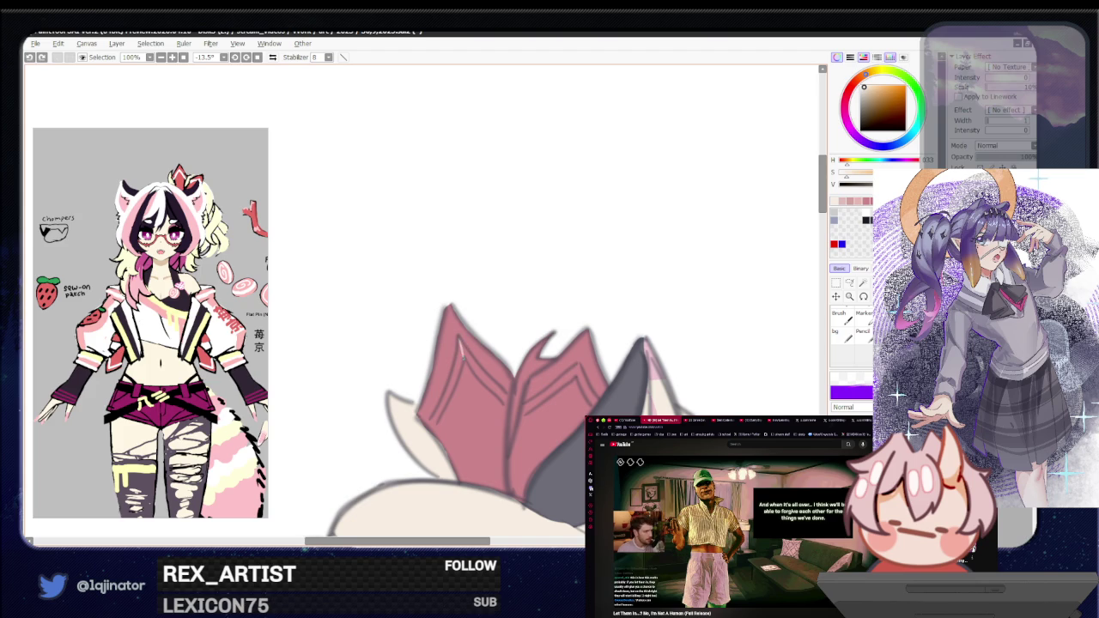
pyautogui.press('l')
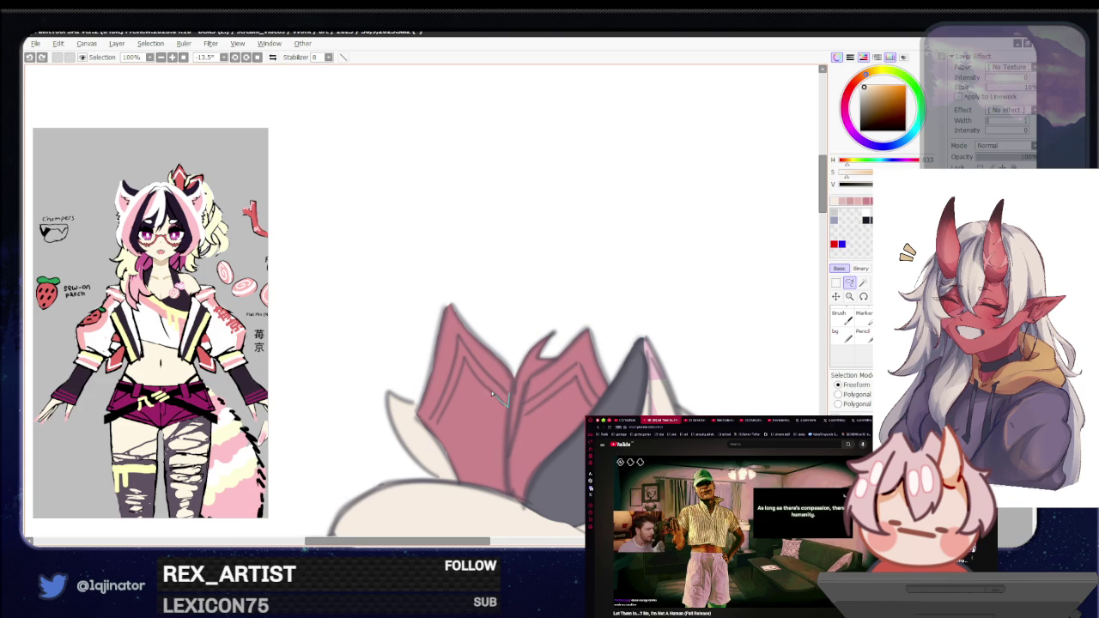
pyautogui.moveTo(483, 381); pyautogui.dragTo(464, 361)
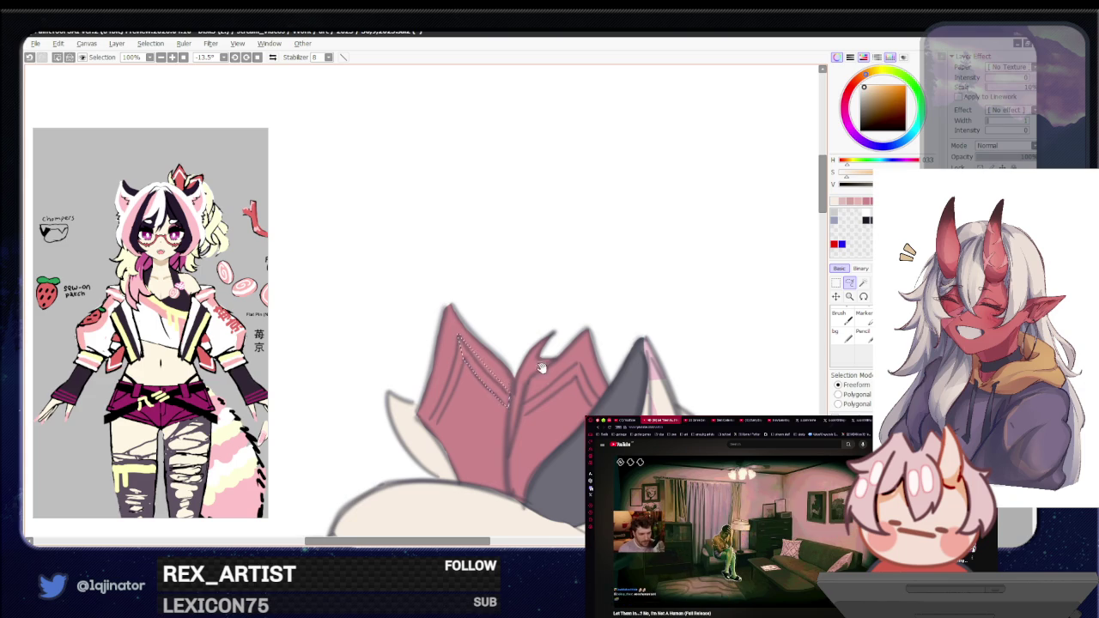
pyautogui.moveTo(531, 371); pyautogui.dragTo(457, 429)
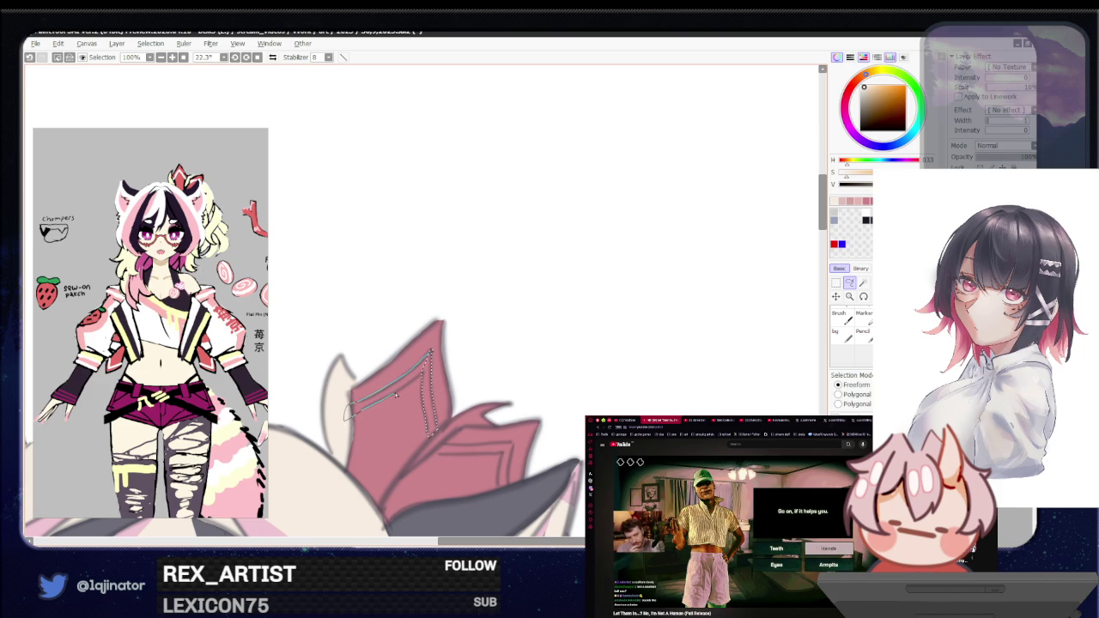
pyautogui.press('-')
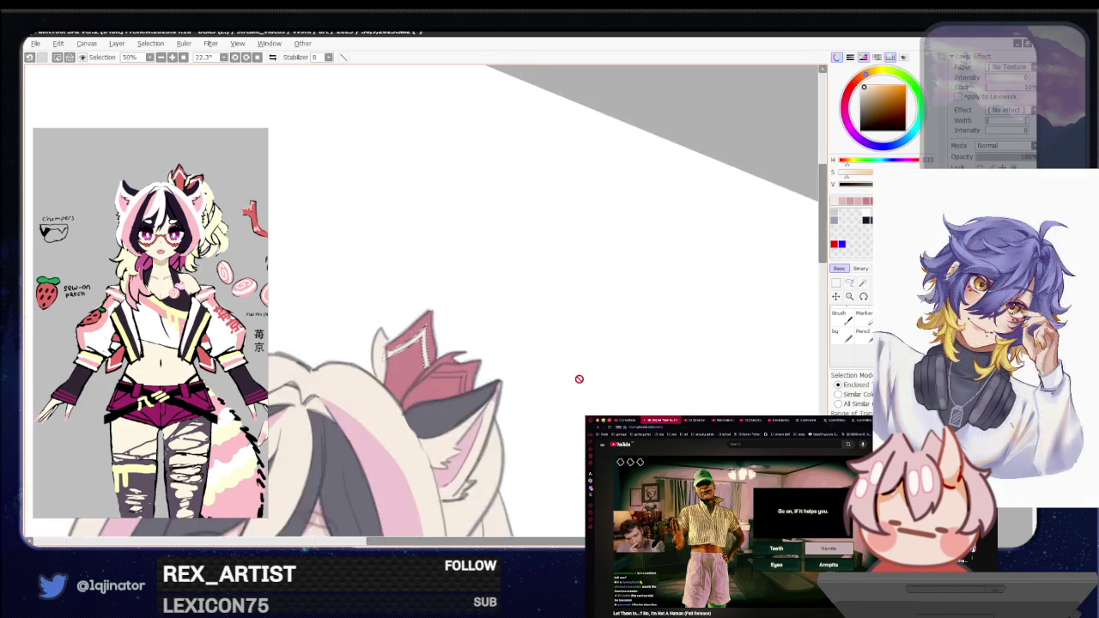
# Step: Zoom and rotate onto the bow, then paint a thin light stroke along its inner edge
pyautogui.press('-')
pyautogui.press('l')
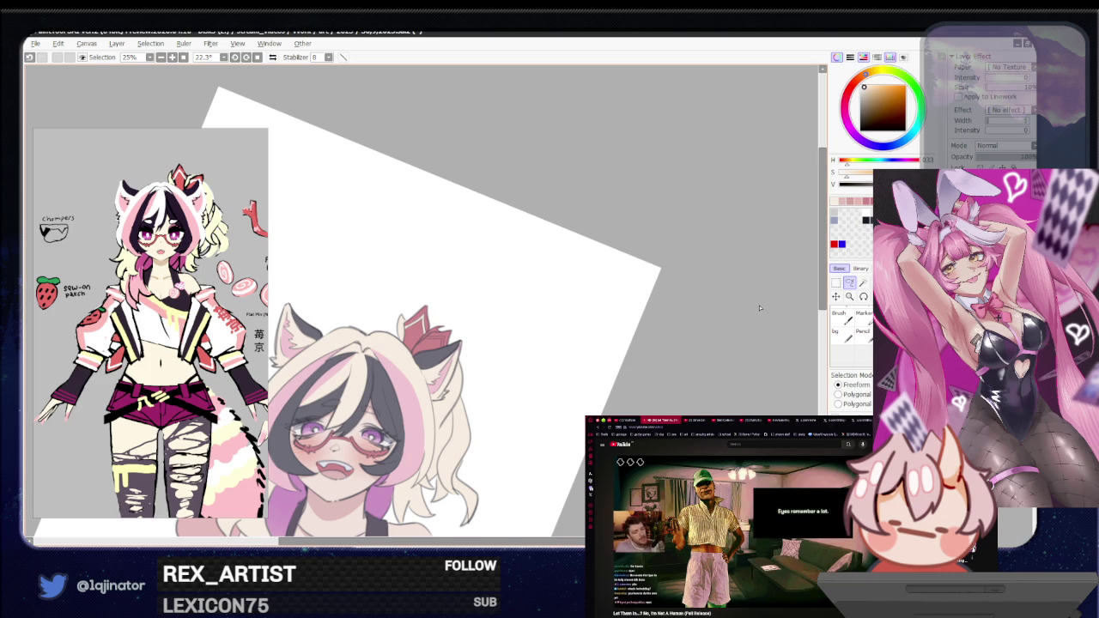
pyautogui.scroll(2, 572, 385)
pyautogui.scroll(2, 496, 414)
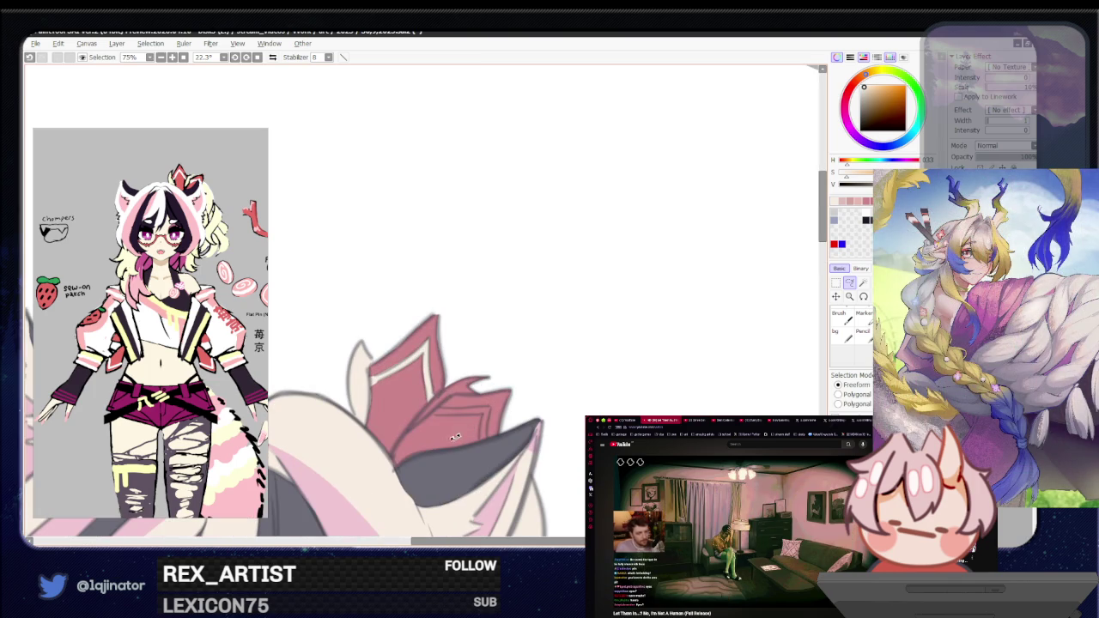
pyautogui.moveTo(460, 436); pyautogui.dragTo(460, 357)
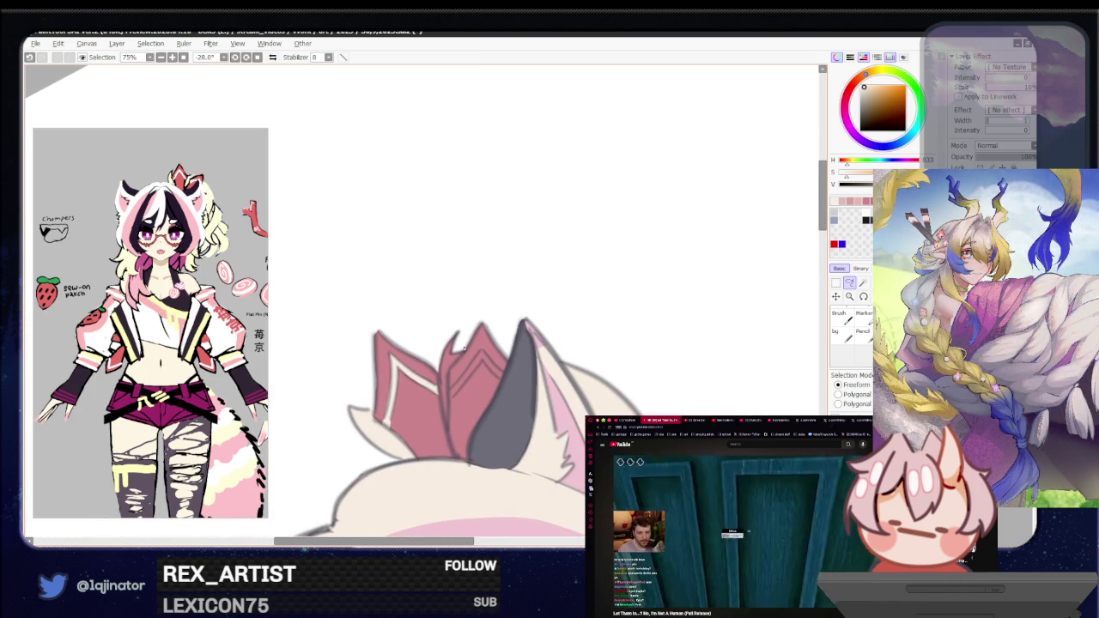
pyautogui.moveTo(460, 358)
pyautogui.mouseDown()
pyautogui.moveTo(447, 388)
pyautogui.moveTo(471, 319)
pyautogui.mouseUp()
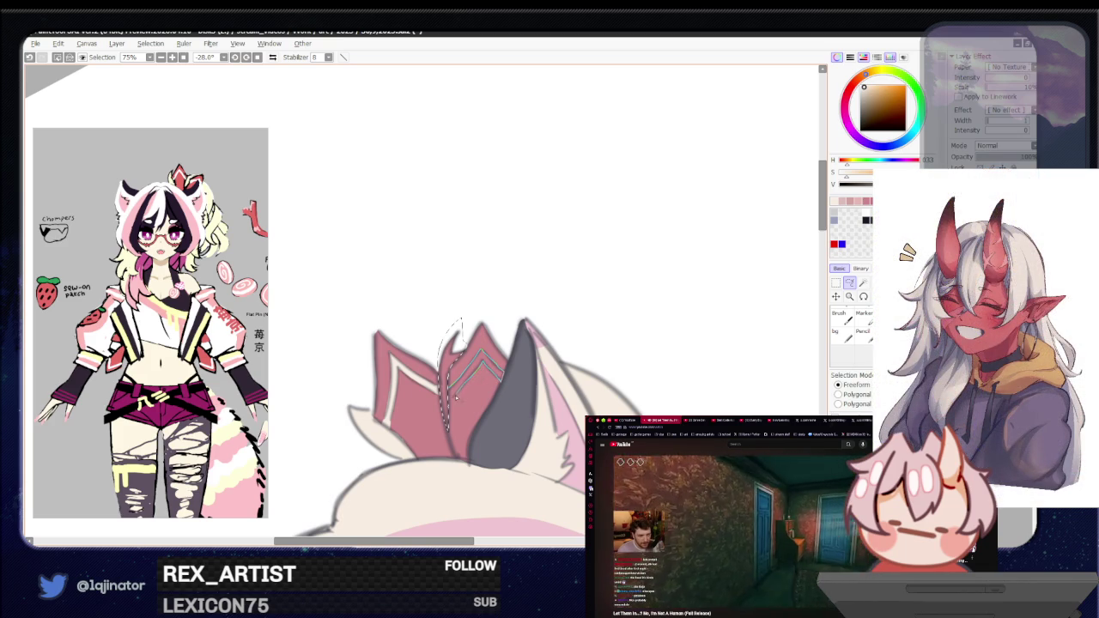
pyautogui.scroll(-3, 420, 344)
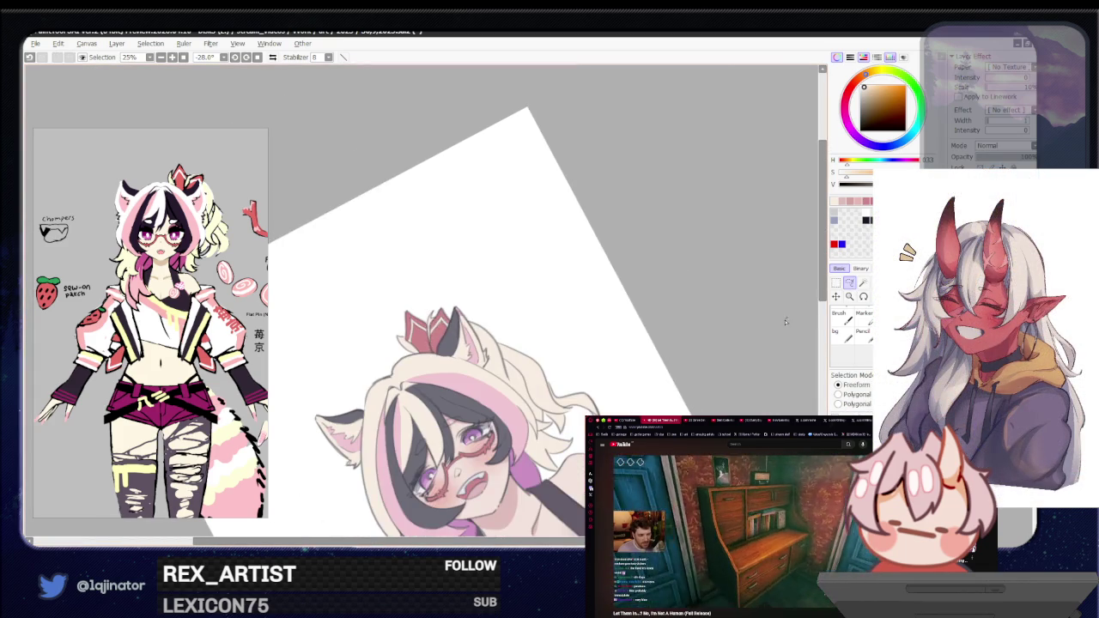
# Step: Zoom in and lasso-select the red strap edges hanging under the jacket
pyautogui.scroll(1, 486, 401)
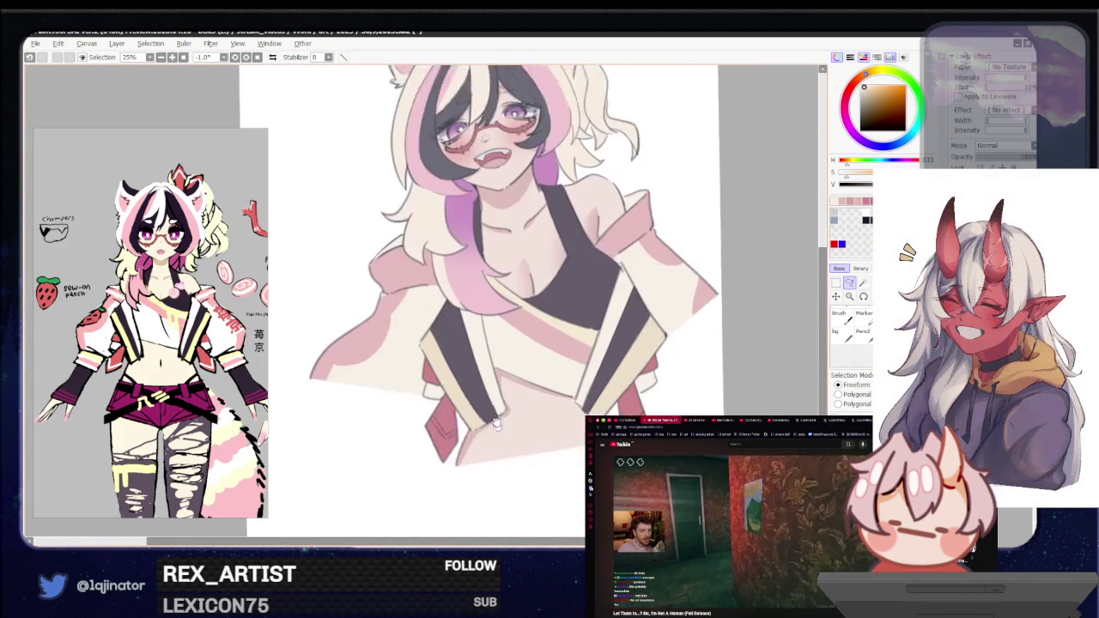
pyautogui.scroll(2, 486, 401)
pyautogui.scroll(1, 481, 356)
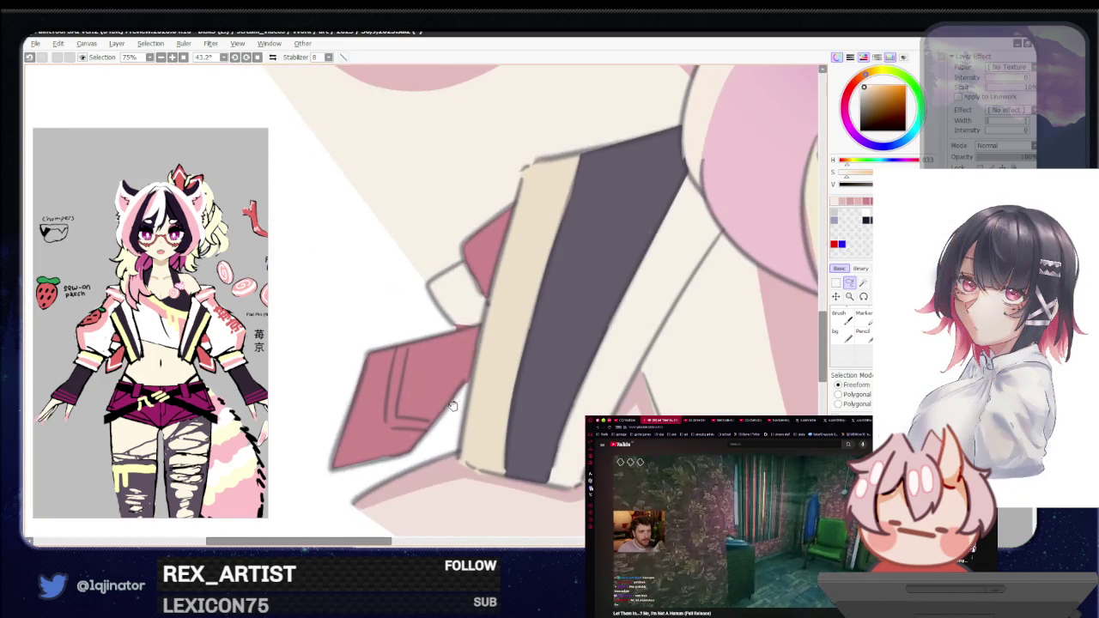
pyautogui.moveTo(455, 361)
pyautogui.mouseDown()
pyautogui.moveTo(394, 439)
pyautogui.moveTo(414, 382)
pyautogui.moveTo(569, 354)
pyautogui.moveTo(570, 367)
pyautogui.mouseUp()
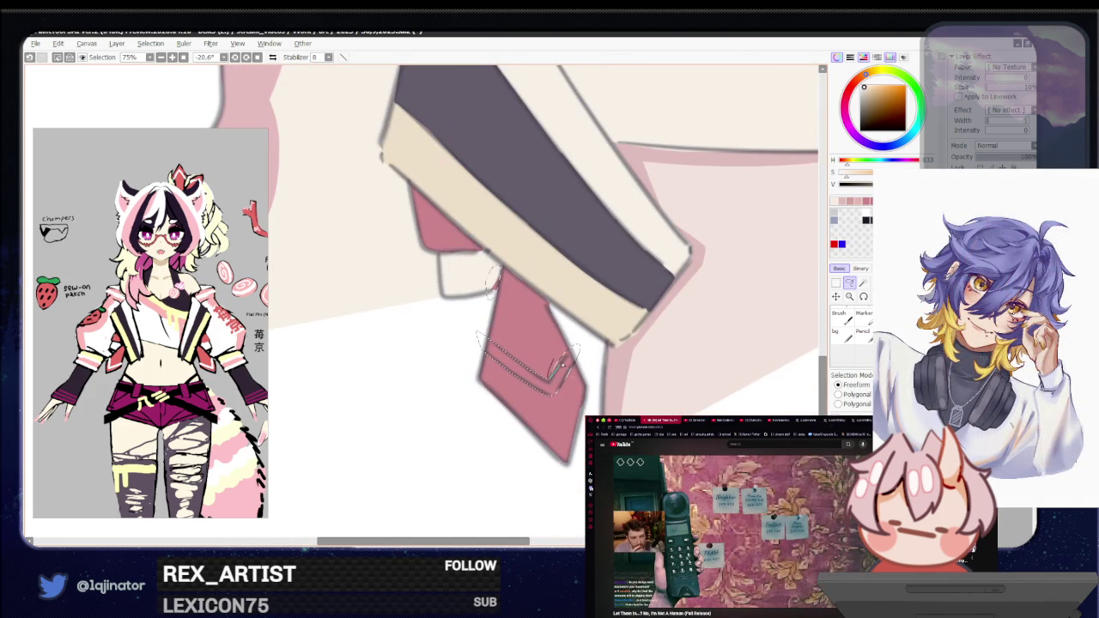
# Step: Rotate the view upright onto the jacket, then zoom out and pan back to the head
pyautogui.scroll(-2, 684, 301)
pyautogui.scroll(-3, 685, 302)
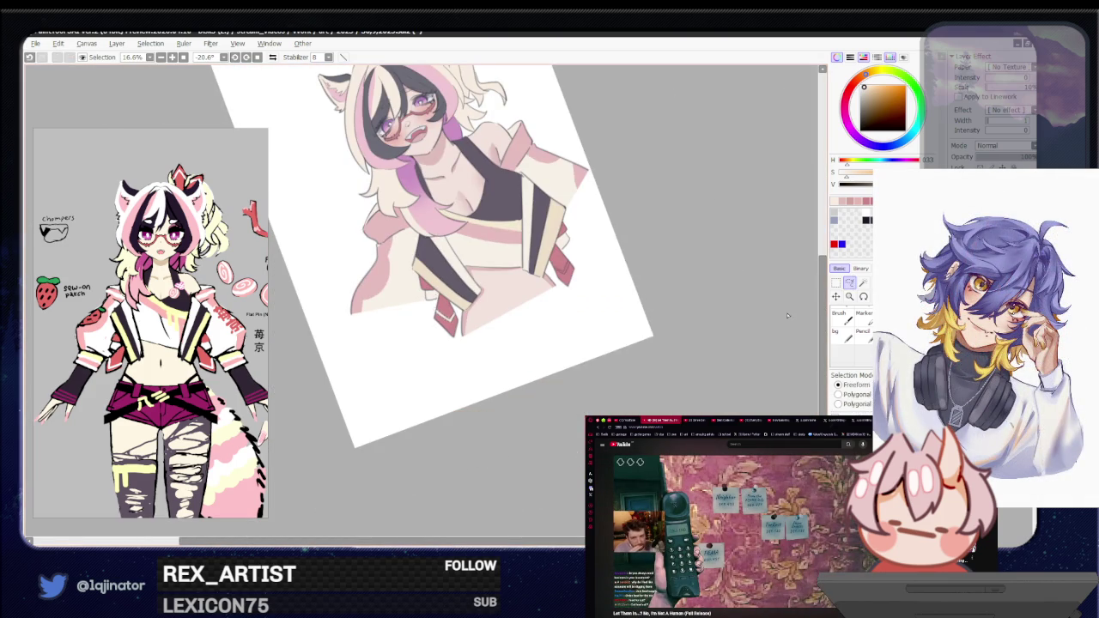
pyautogui.moveTo(788, 315); pyautogui.dragTo(677, 397)
pyautogui.scroll(2, 678, 361)
pyautogui.scroll(2, 736, 376)
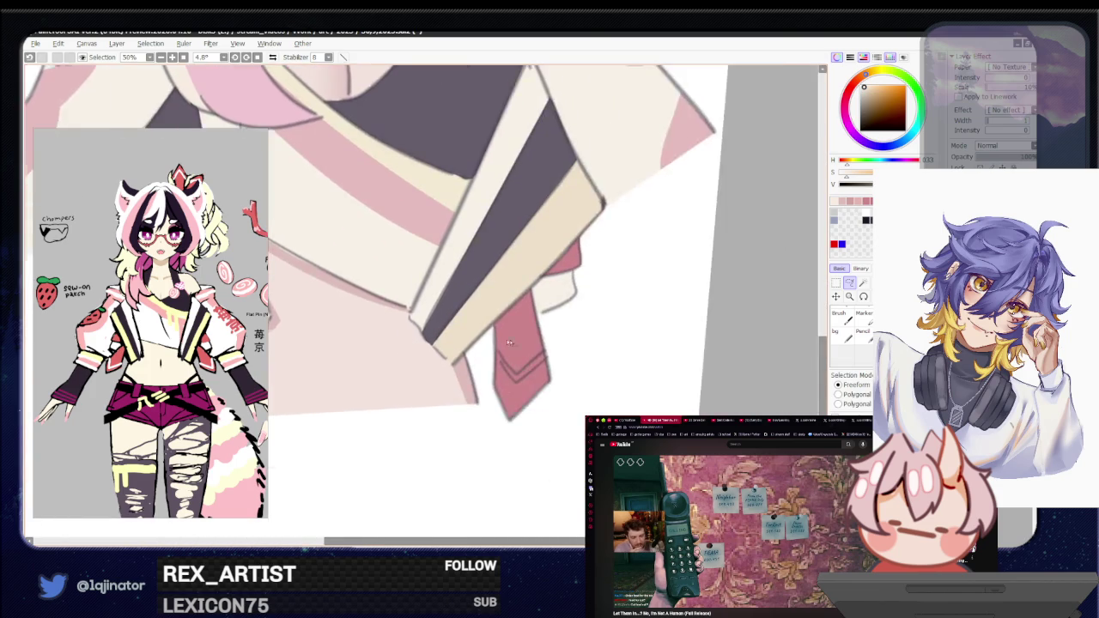
pyautogui.scroll(1, 482, 341)
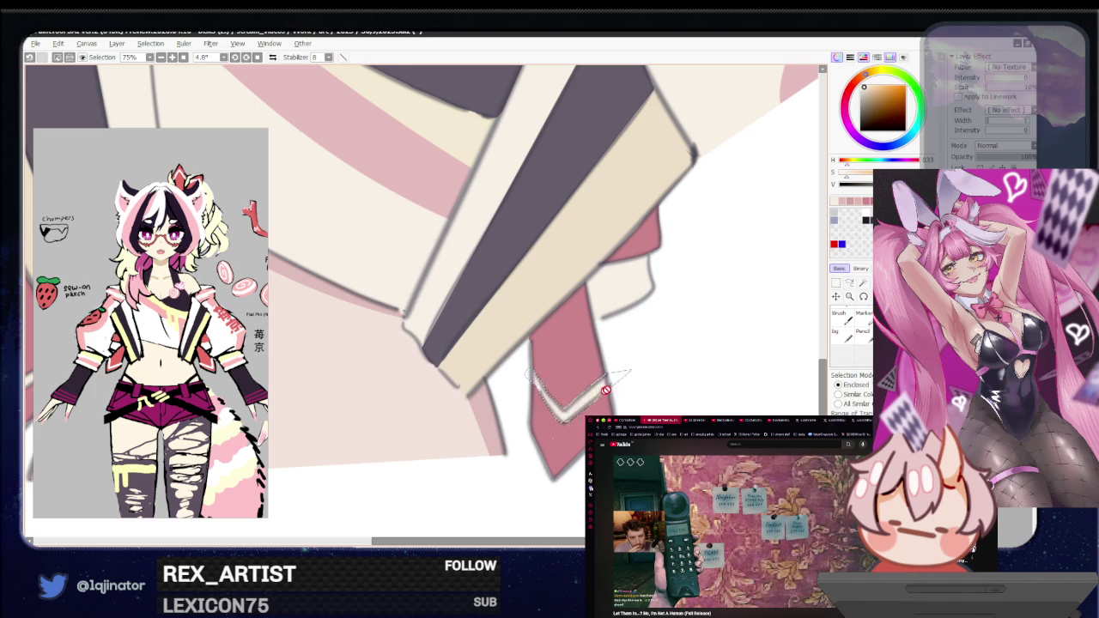
pyautogui.scroll(-3, 711, 310)
pyautogui.moveTo(711, 311); pyautogui.dragTo(789, 414)
pyautogui.scroll(-1, 789, 414)
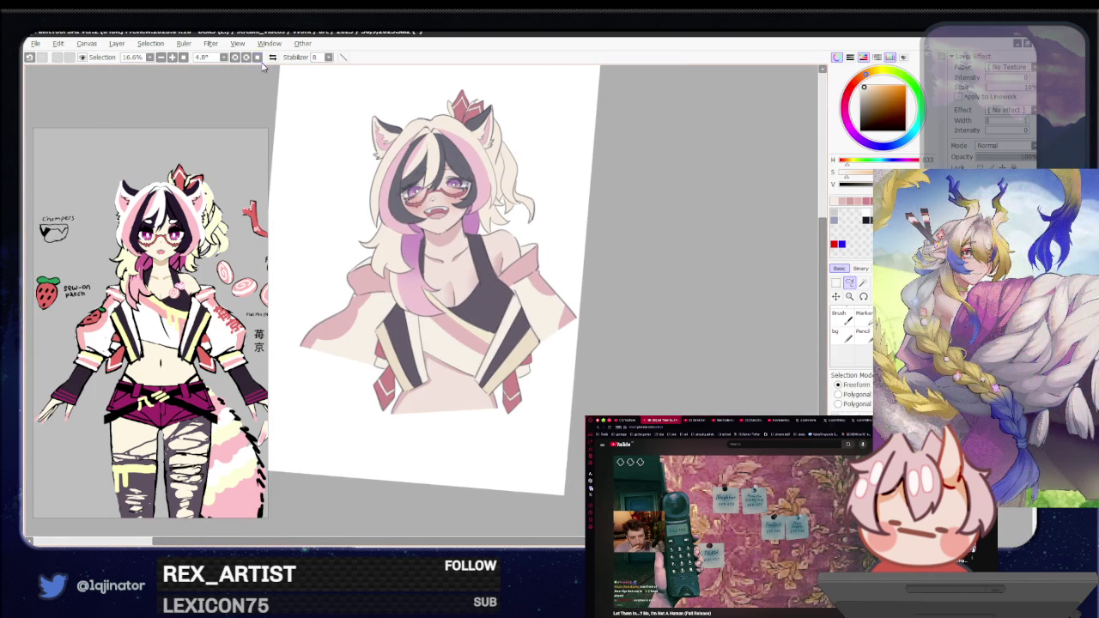
pyautogui.press('Home')
pyautogui.scroll(2, 668, 332)
pyautogui.moveTo(689, 321); pyautogui.dragTo(689, 380)
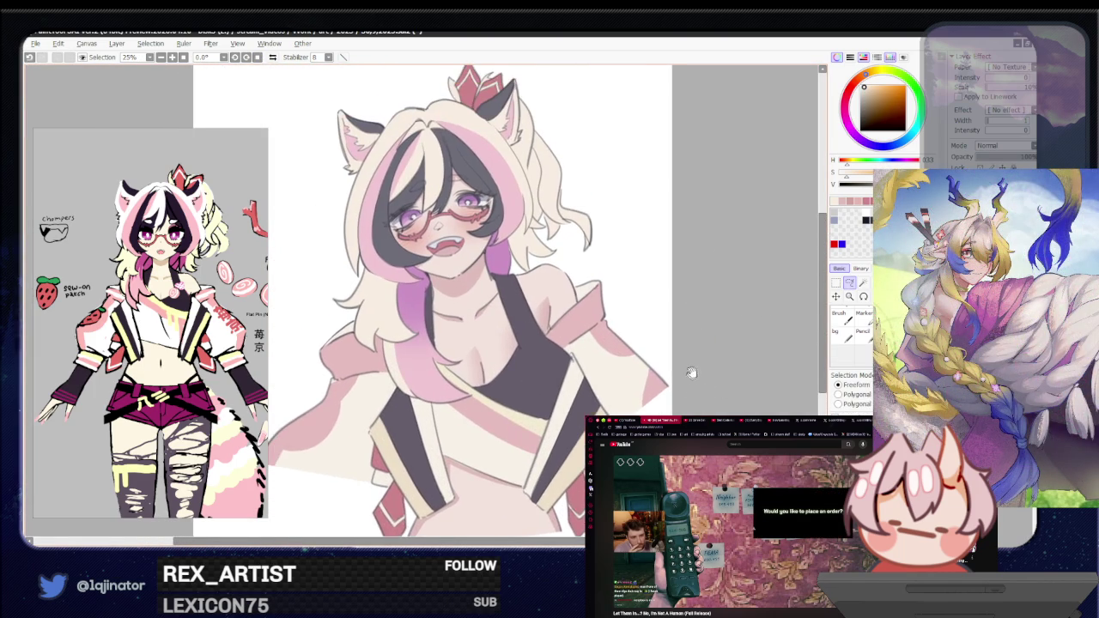
pyautogui.scroll(-1, 687, 384)
pyautogui.moveTo(733, 335); pyautogui.dragTo(725, 327)
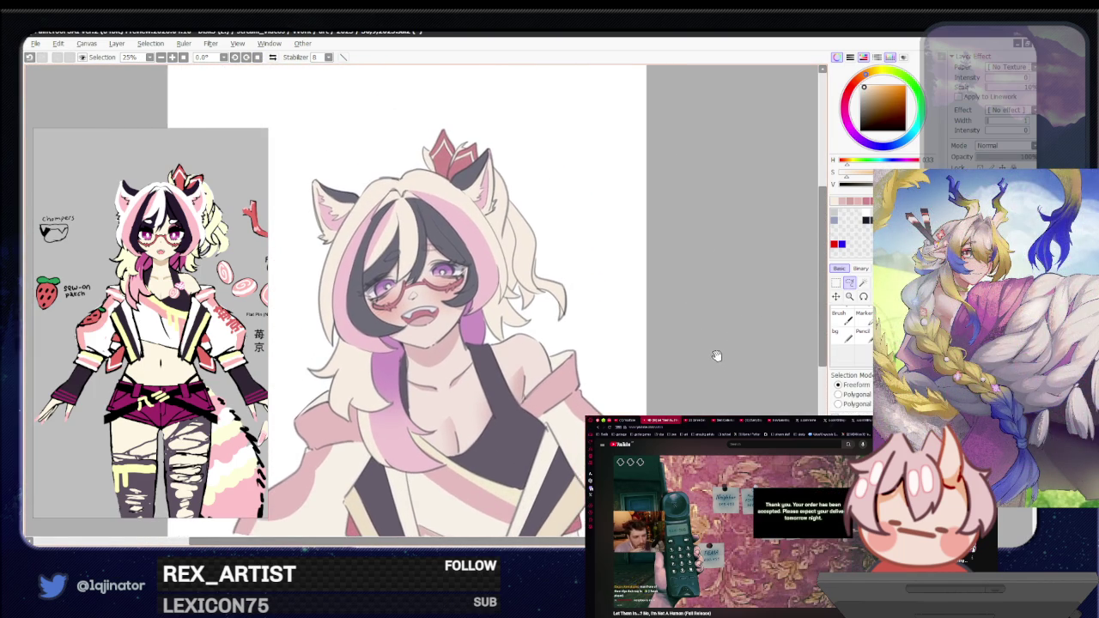
pyautogui.scroll(1, 652, 344)
pyautogui.scroll(1, 558, 361)
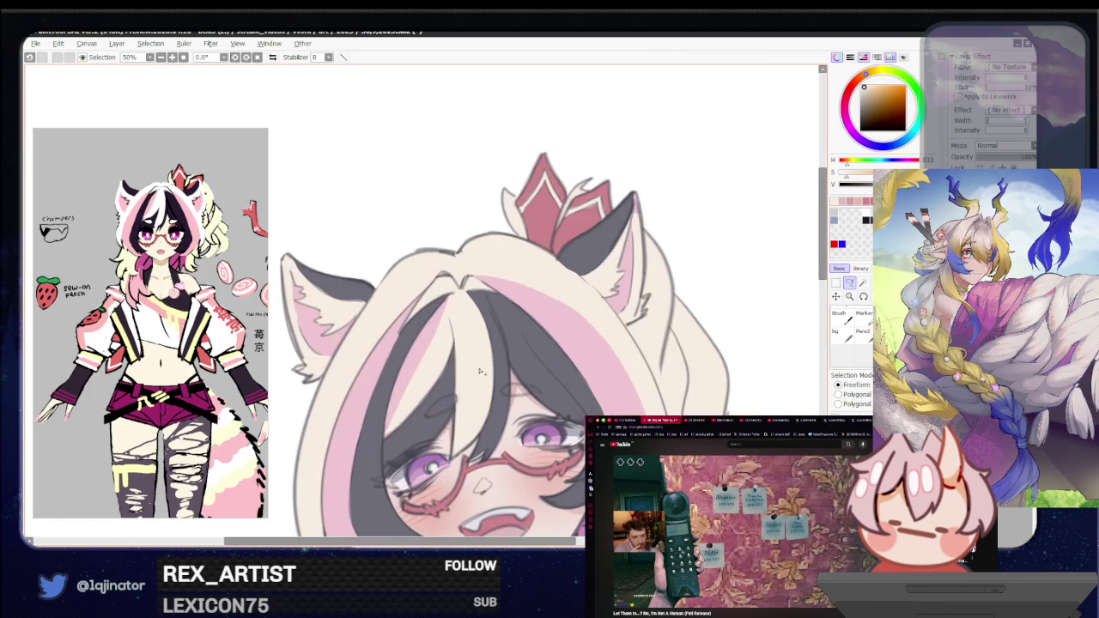
pyautogui.scroll(1, 489, 378)
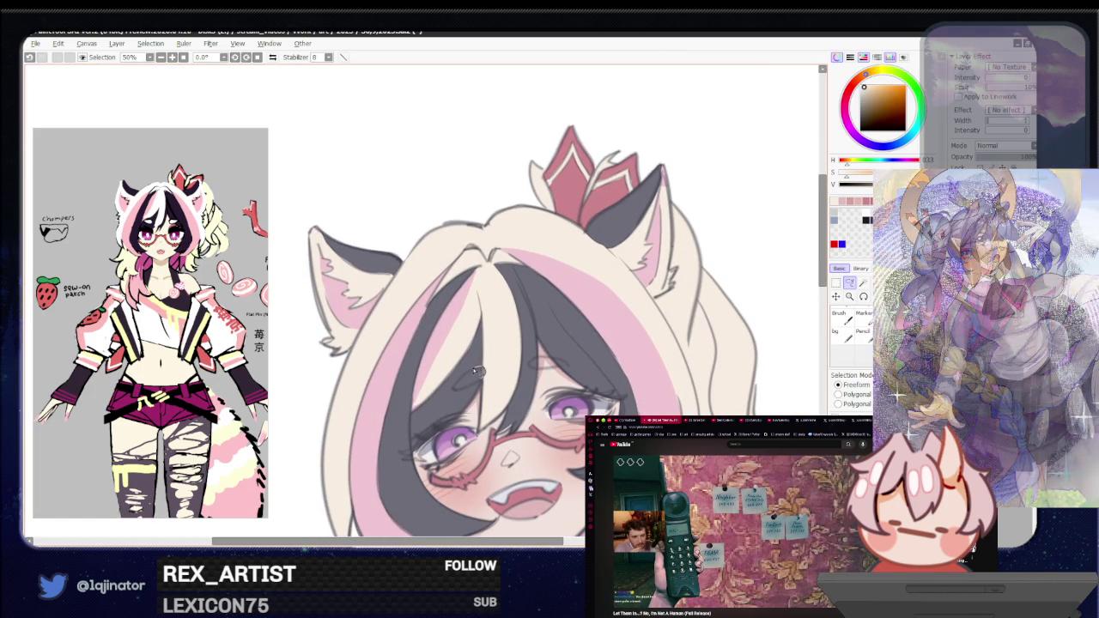
pyautogui.moveTo(456, 390); pyautogui.dragTo(455, 386)
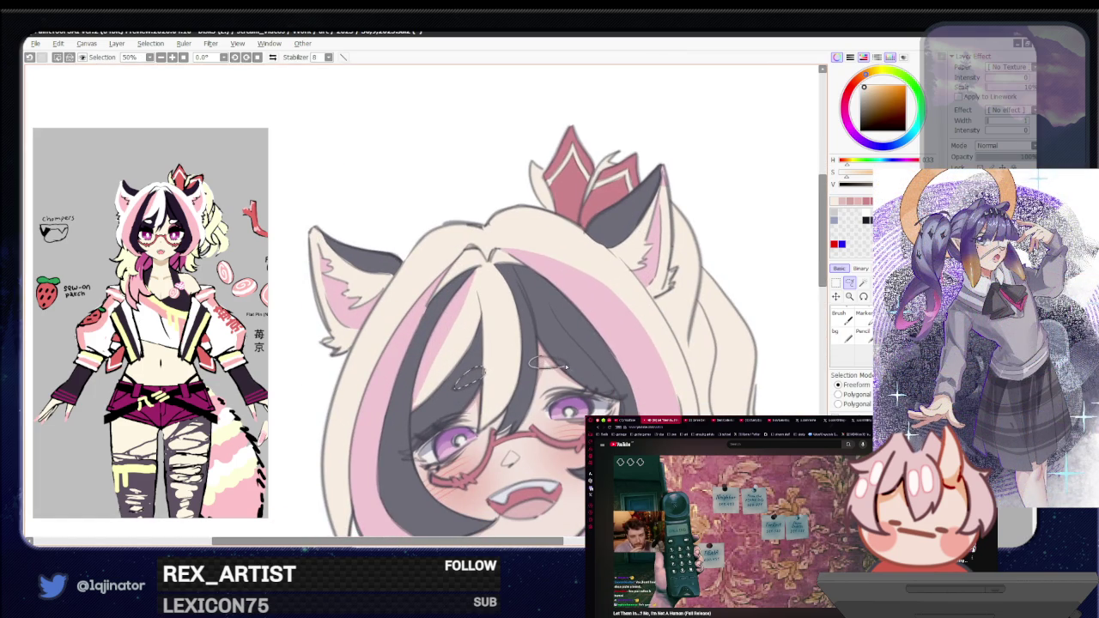
pyautogui.scroll(-1, 771, 337)
pyautogui.scroll(-2, 770, 337)
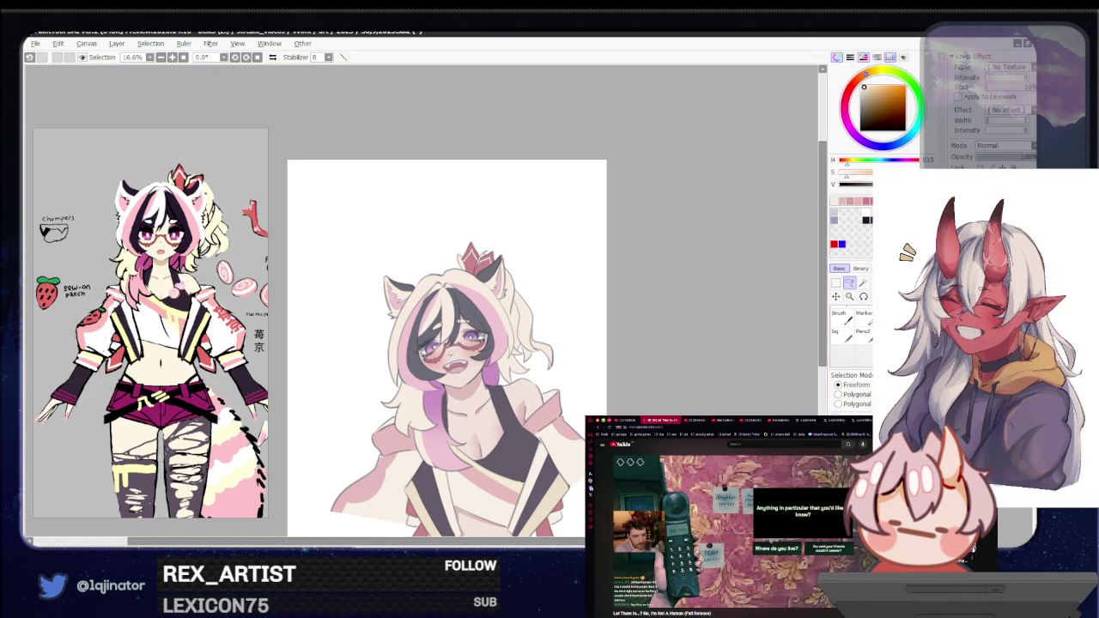
# Step: Switch to the Brush, zoom in close on the girl's eyes, and bring up the brush size adjustment
pyautogui.press('b')
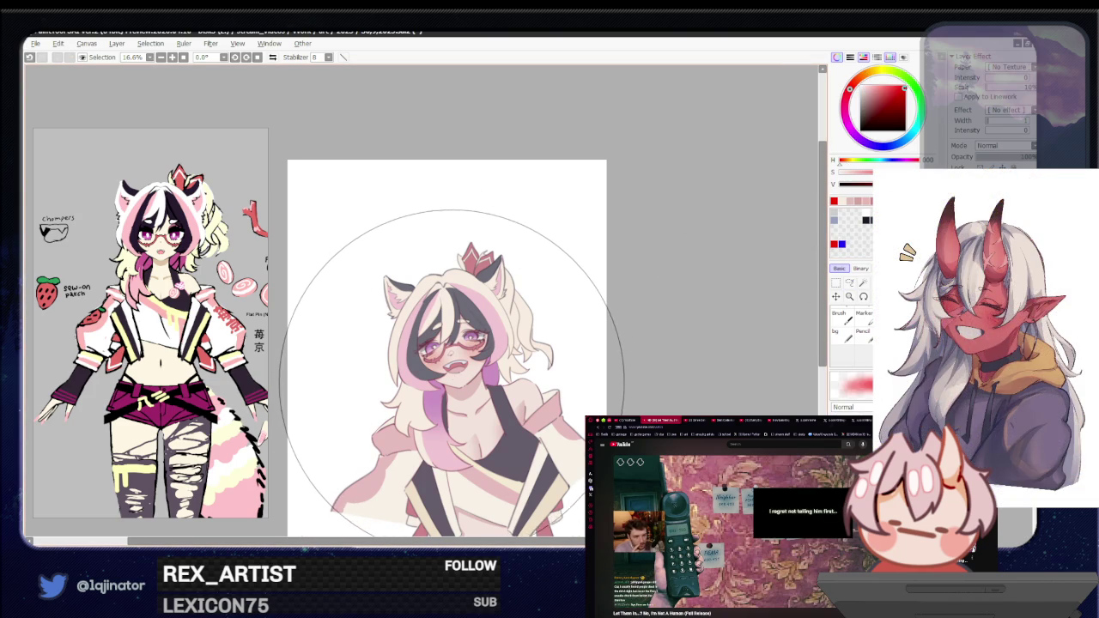
pyautogui.moveTo(517, 392); pyautogui.dragTo(504, 375)
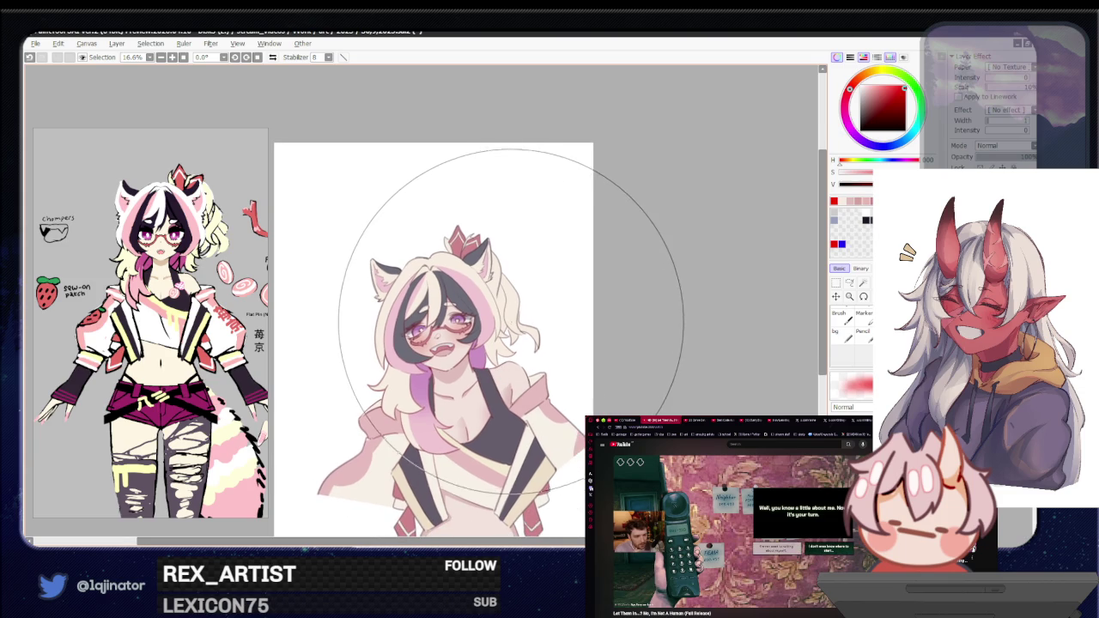
pyautogui.scroll(1, 679, 306)
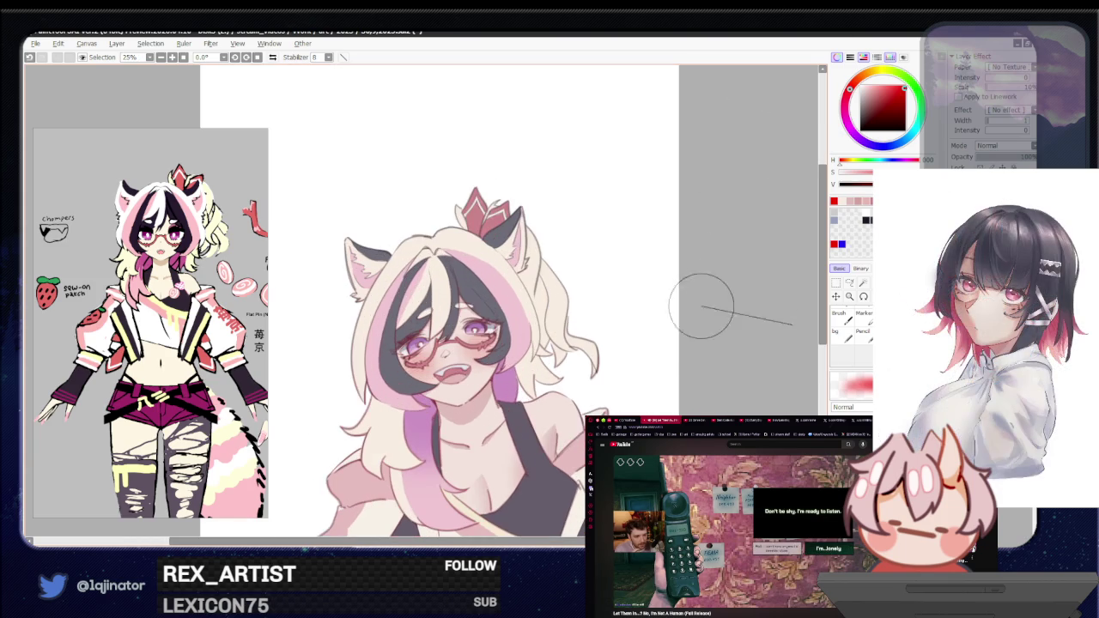
pyautogui.moveTo(689, 313); pyautogui.dragTo(683, 348)
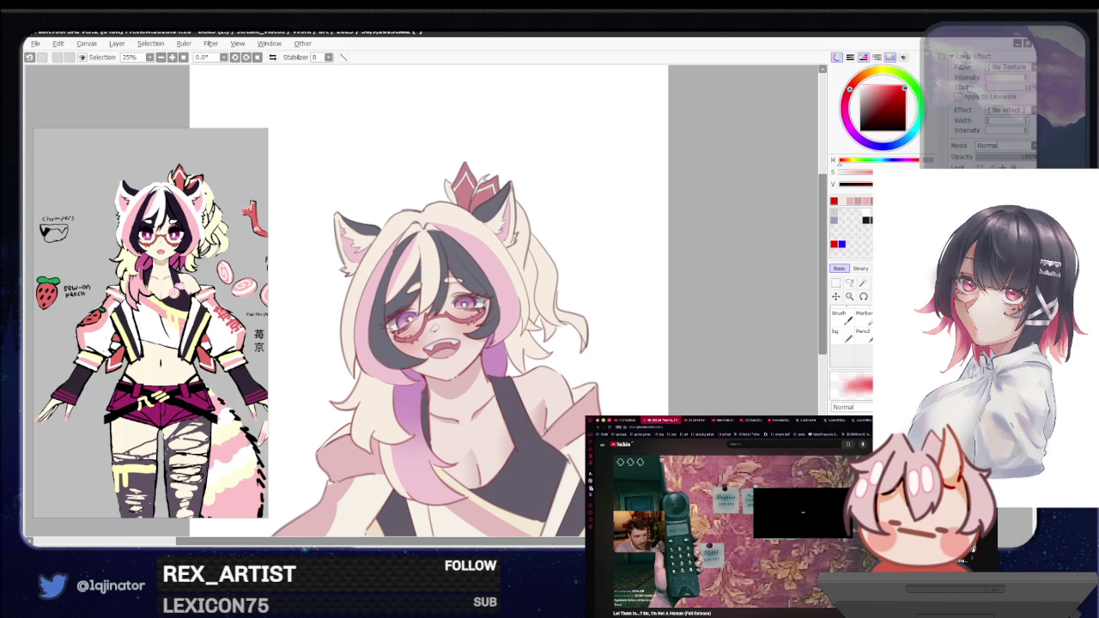
pyautogui.scroll(2, 728, 284)
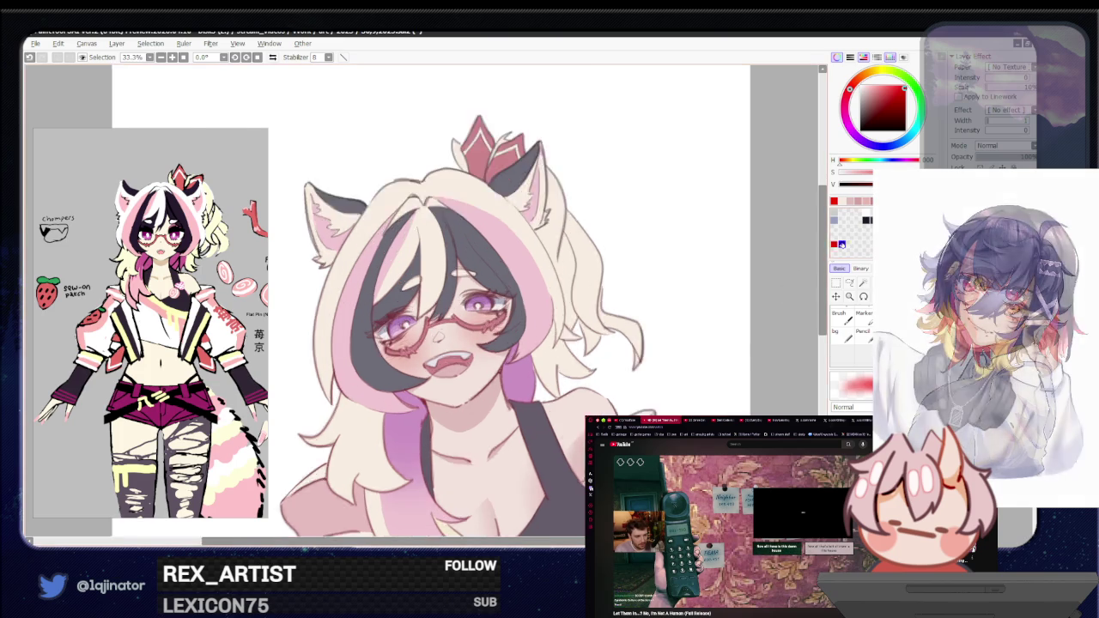
pyautogui.scroll(2, 728, 283)
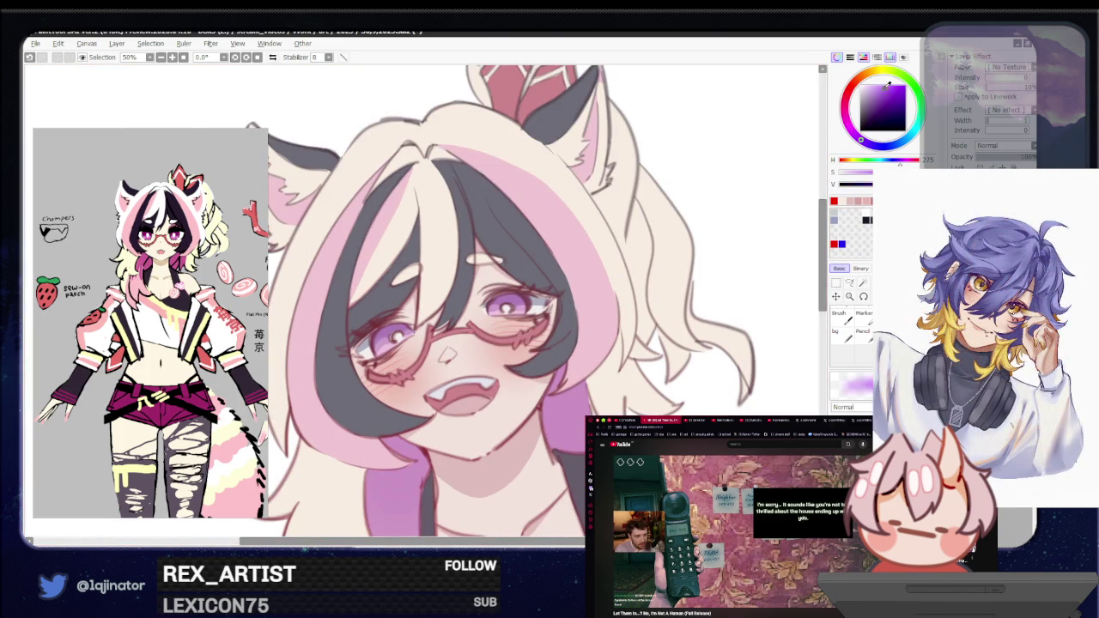
pyautogui.scroll(1, 755, 163)
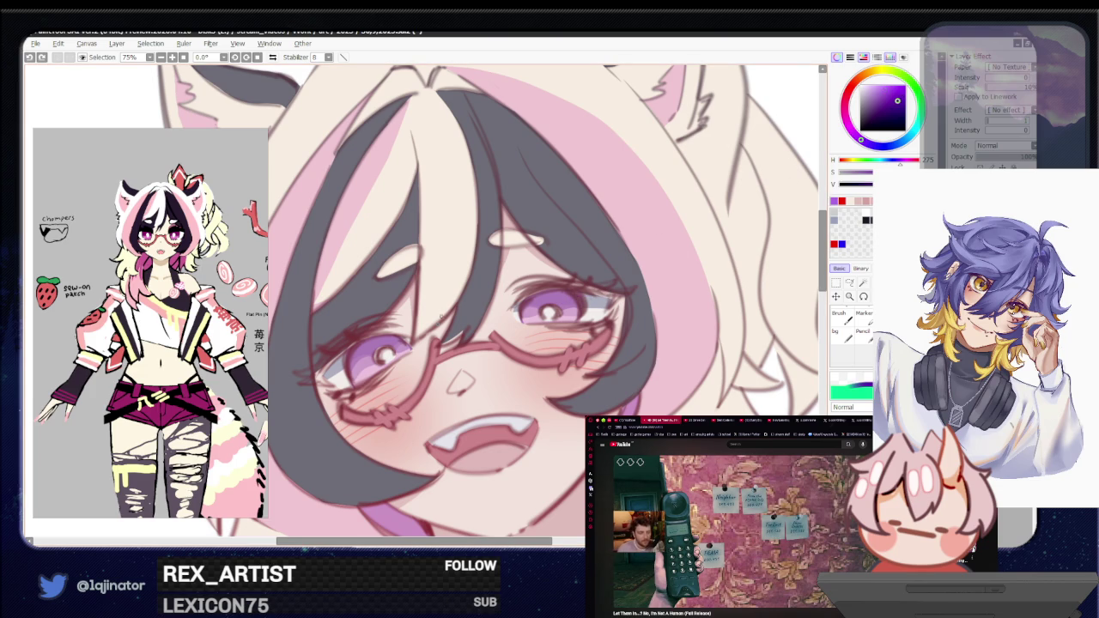
pyautogui.press('[')
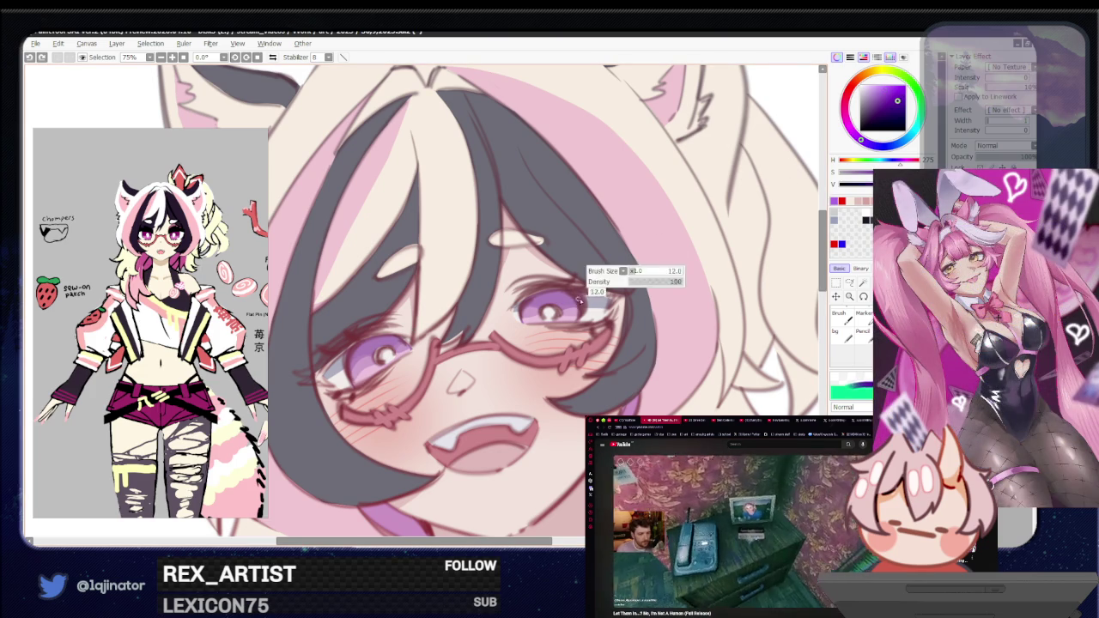
# Step: Paint short purple highlight strokes across both eyes, pick a new colour, and zoom out to 16.6%
pyautogui.moveTo(570, 298); pyautogui.dragTo(591, 298)
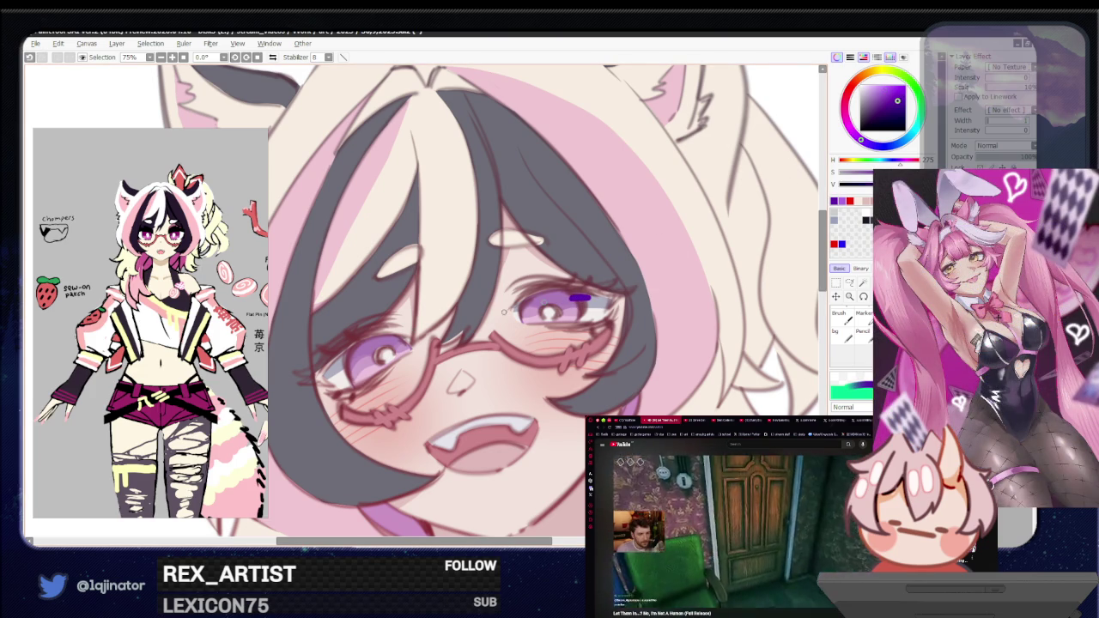
pyautogui.moveTo(391, 340); pyautogui.dragTo(409, 337)
pyautogui.keyDown('alt'); pyautogui.click(766, 176); pyautogui.keyUp('alt')
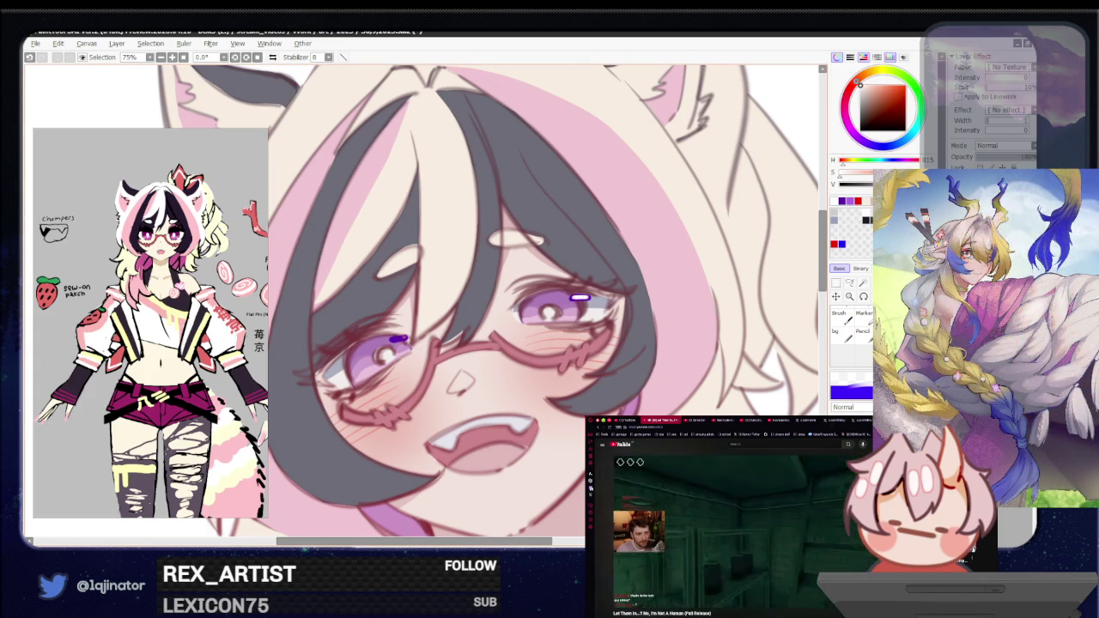
pyautogui.scroll(-3, 694, 390)
pyautogui.scroll(-2, 693, 391)
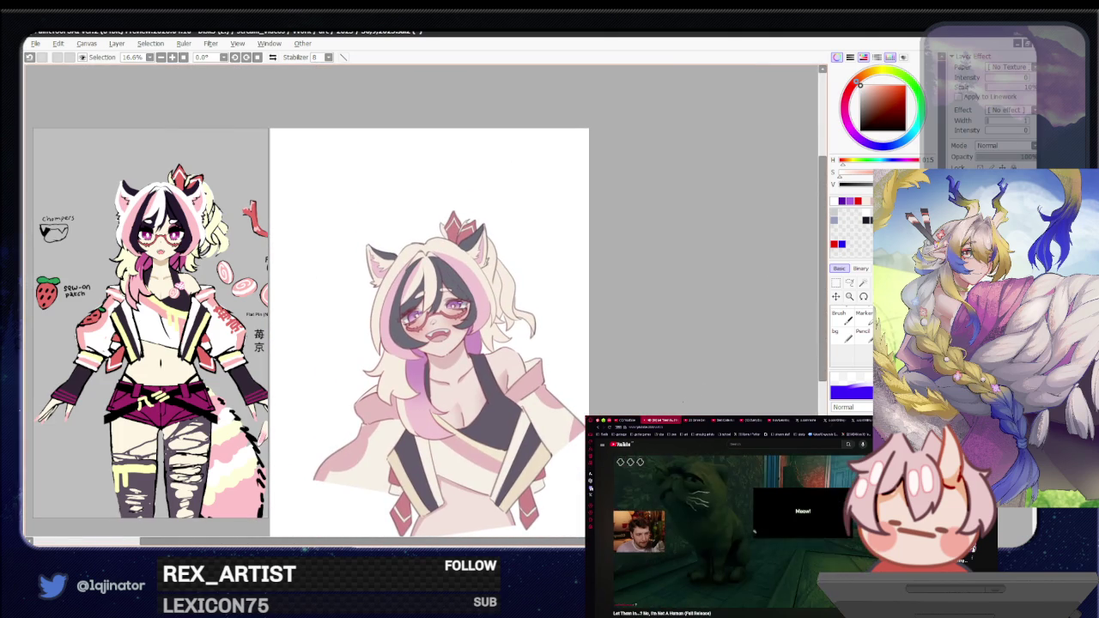
# Step: With deep navy blue as the colour, reposition the bust upright and open the Layer menu
pyautogui.scroll(2, 667, 405)
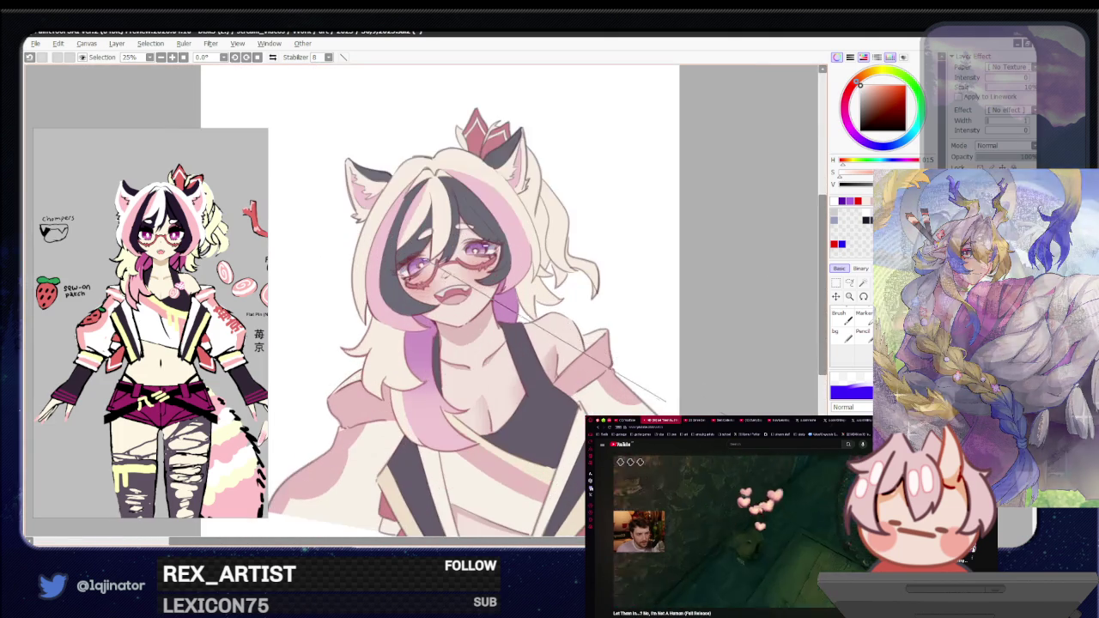
pyautogui.moveTo(668, 404); pyautogui.dragTo(667, 373)
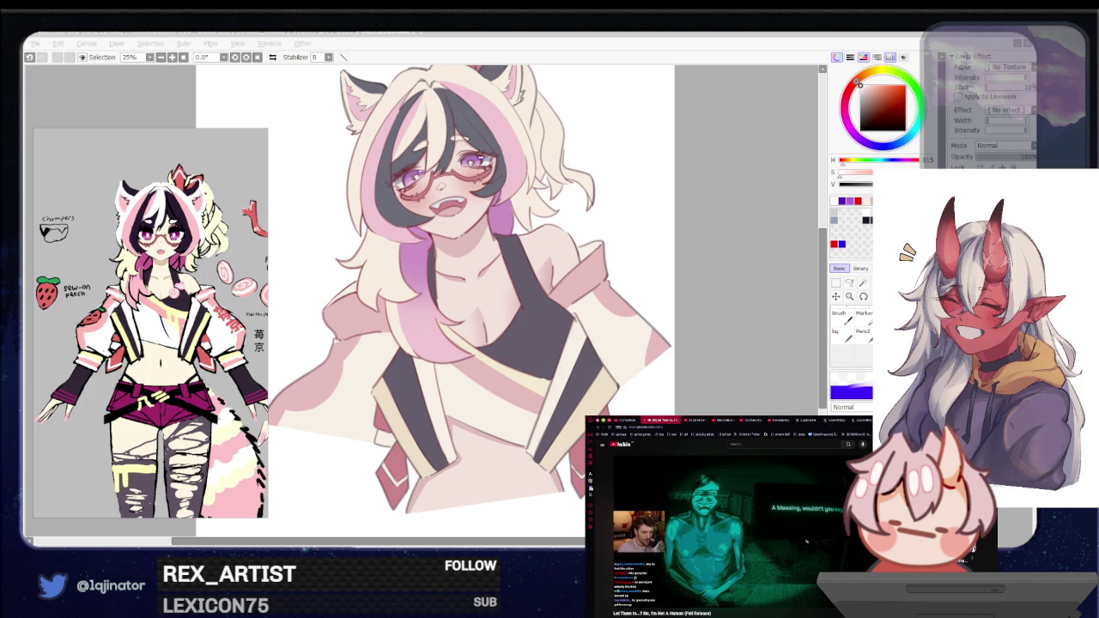
pyautogui.hotkey('alt', 'Tab')
pyautogui.hotkey('alt', 'Tab')
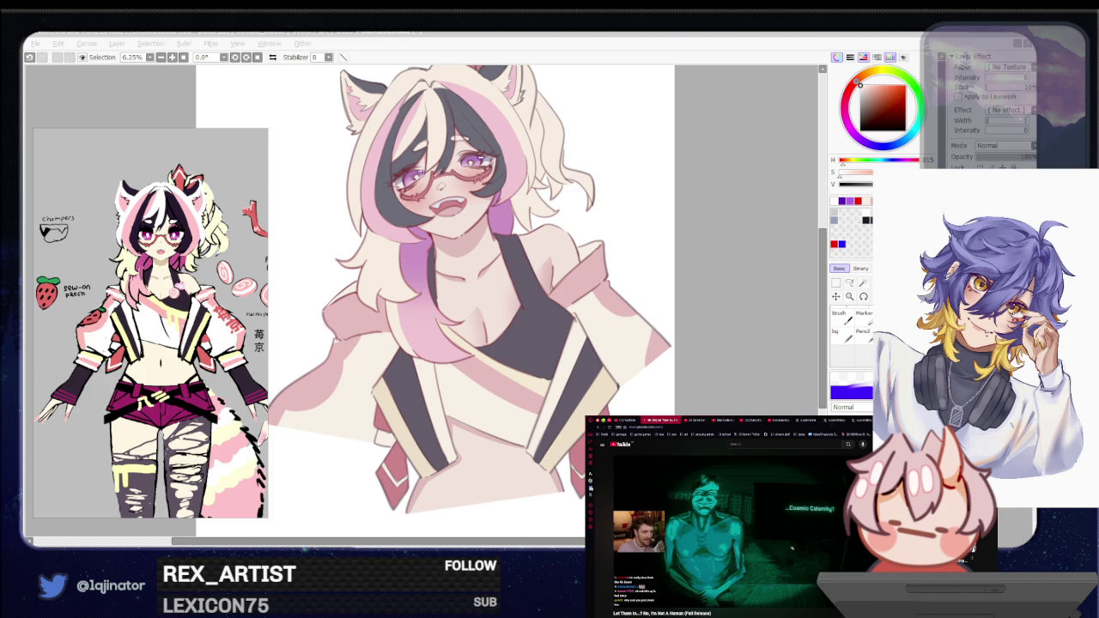
pyautogui.click(726, 366)
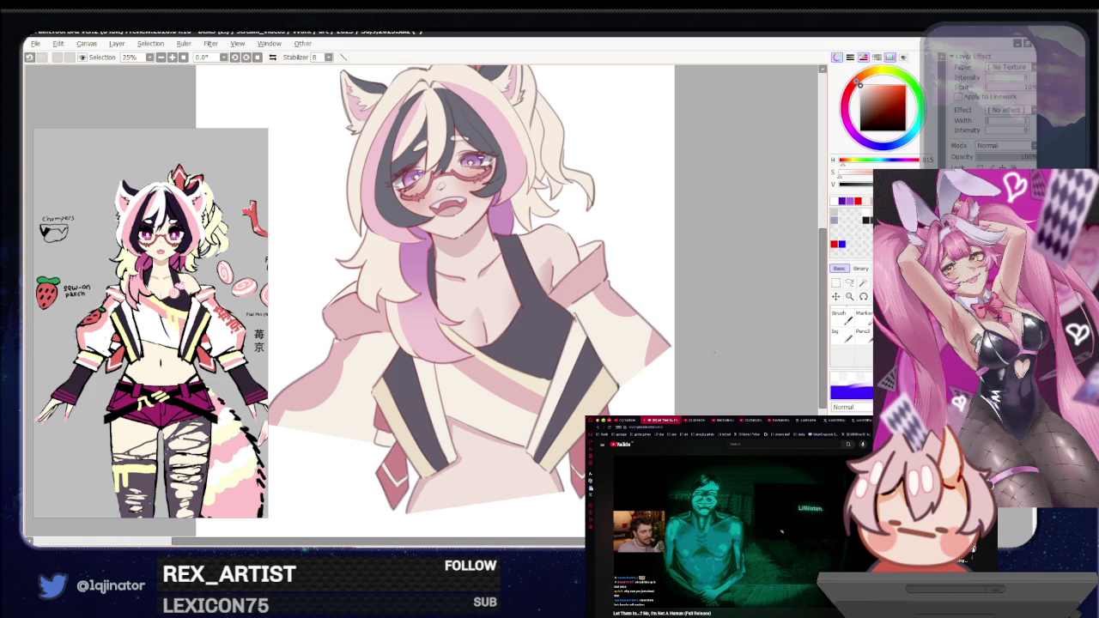
pyautogui.moveTo(631, 356)
pyautogui.mouseDown()
pyautogui.moveTo(614, 395)
pyautogui.moveTo(627, 387)
pyautogui.mouseUp()
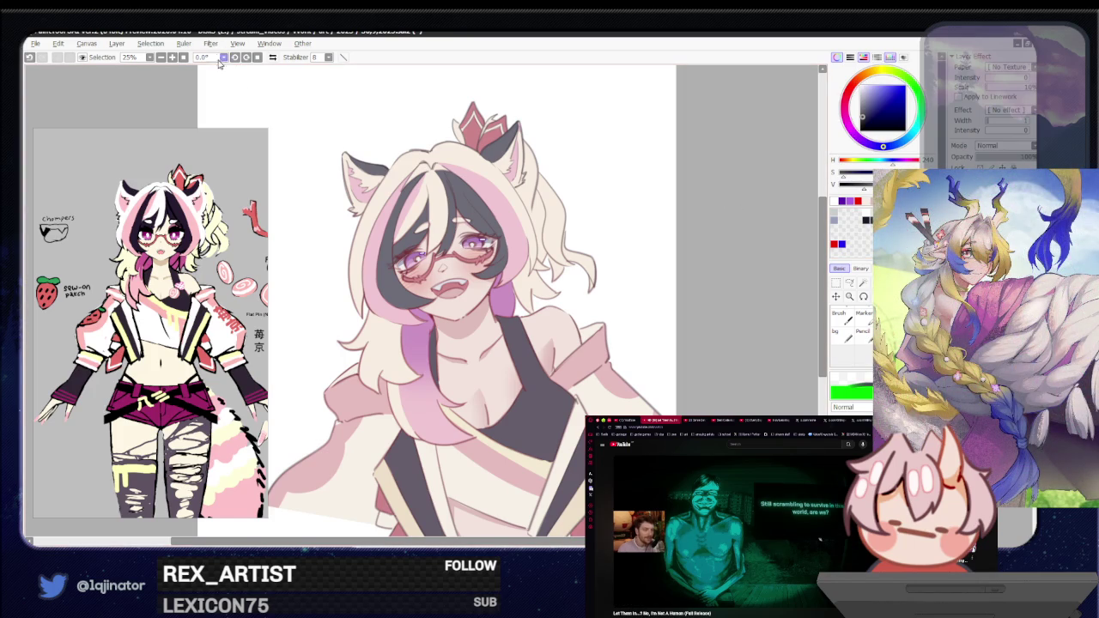
pyautogui.click(116, 43)
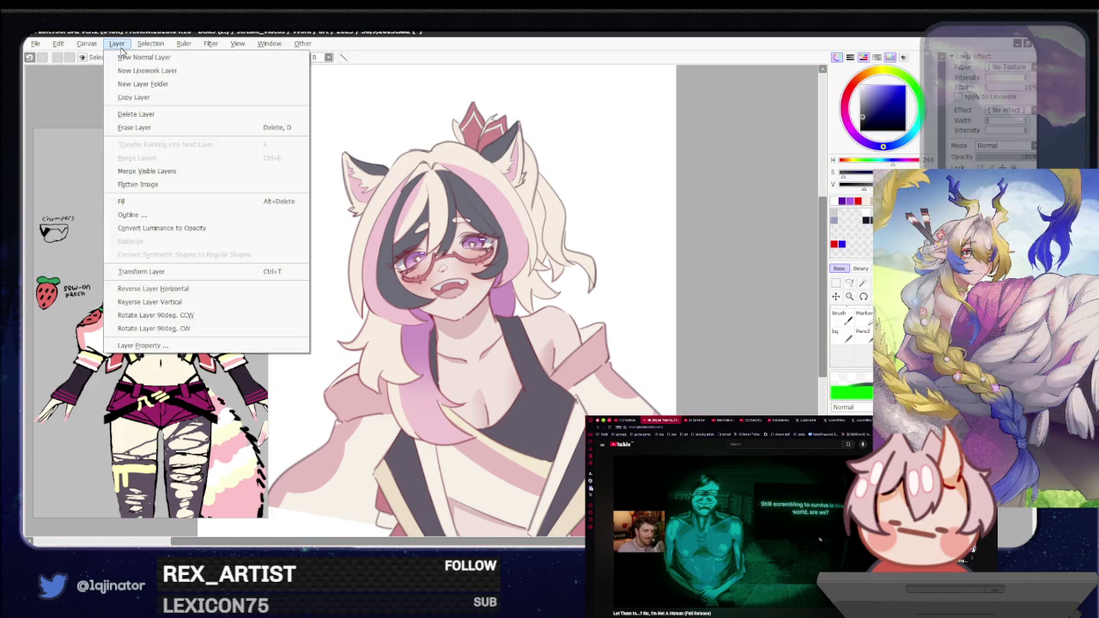
# Step: Apply a Layer Outline of width about 3, positioned Outside, around the figure
pyautogui.click(163, 214)
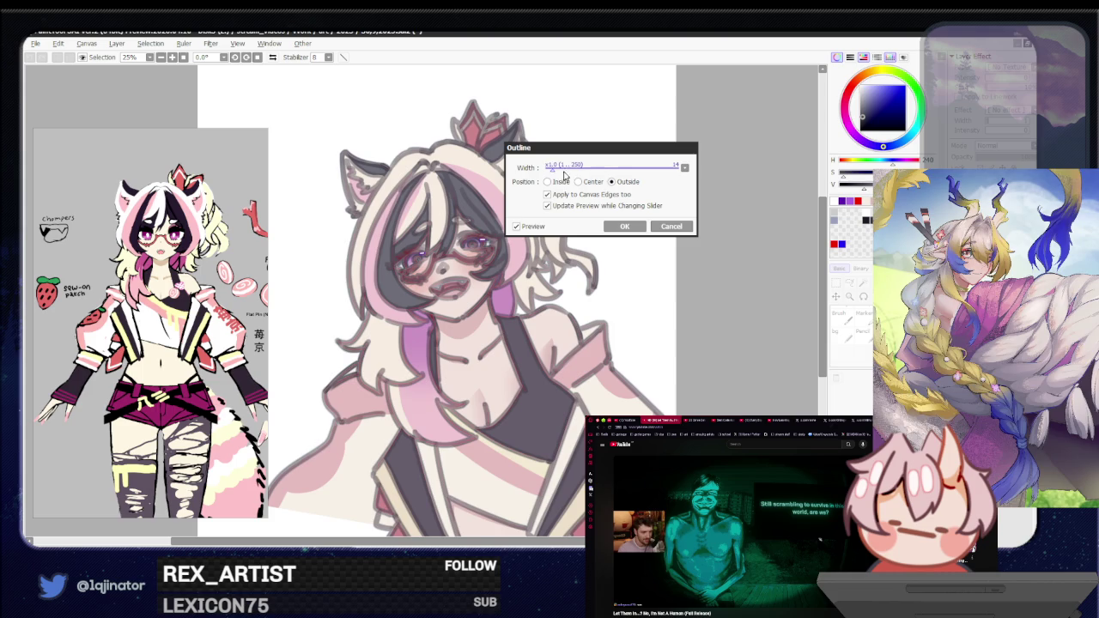
pyautogui.moveTo(550, 174); pyautogui.dragTo(544, 176)
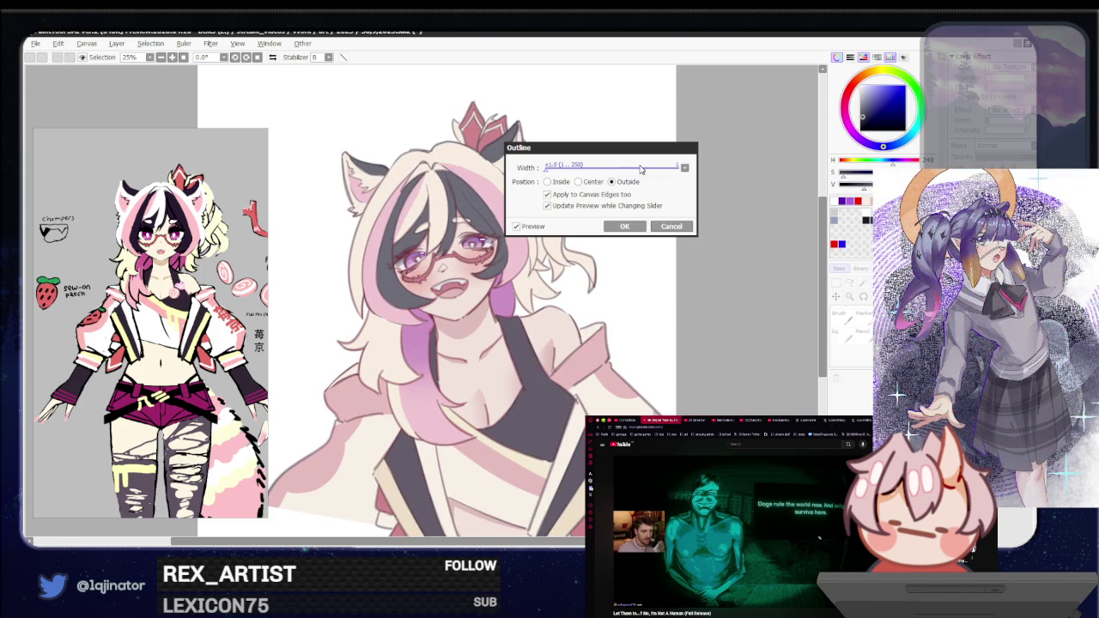
pyautogui.click(548, 170)
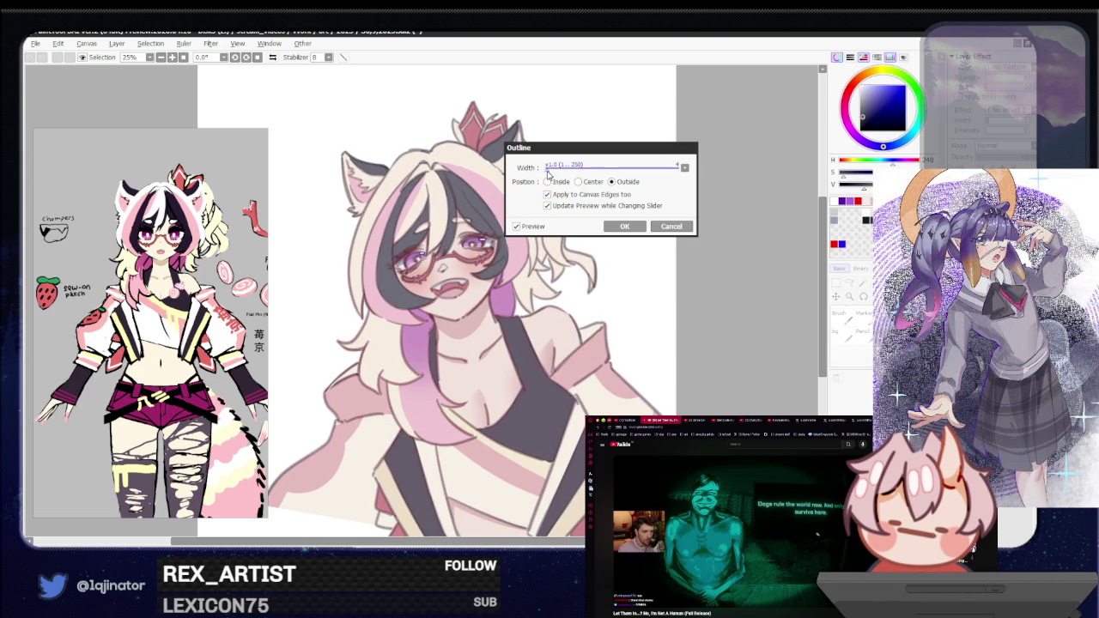
pyautogui.moveTo(547, 171); pyautogui.dragTo(545, 170)
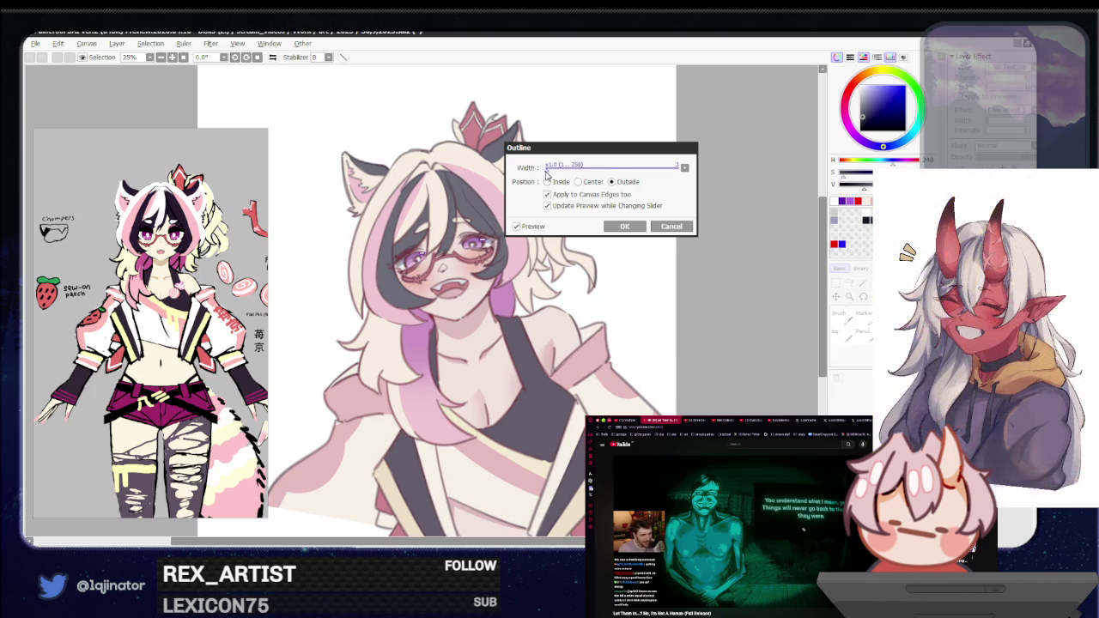
pyautogui.click(625, 227)
pyautogui.press('-')
pyautogui.press('+')
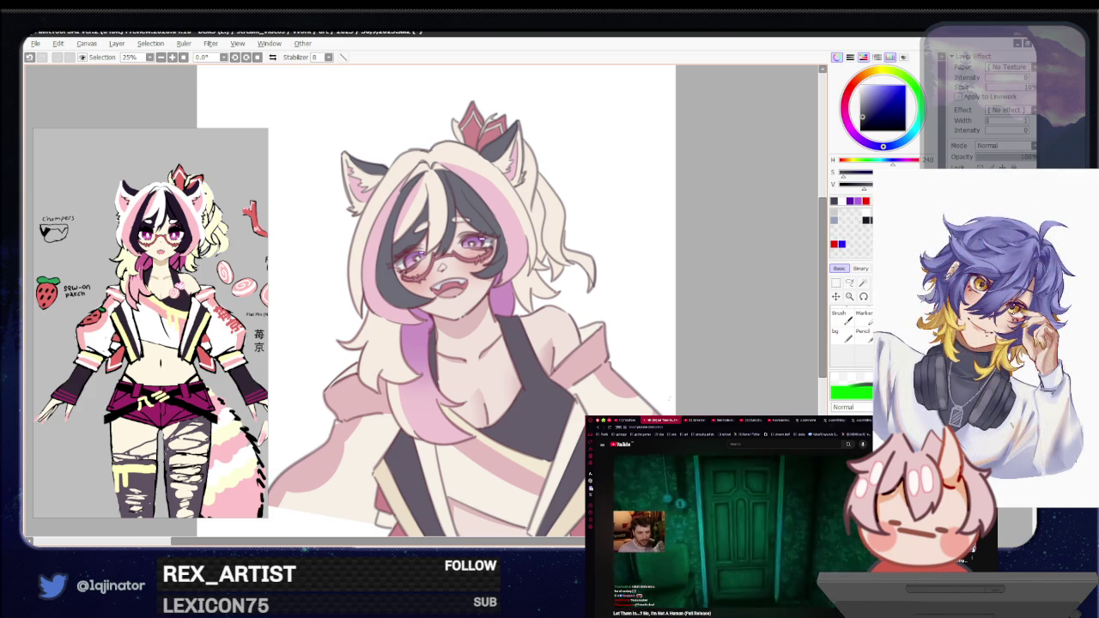
pyautogui.moveTo(429, 300); pyautogui.dragTo(416, 295)
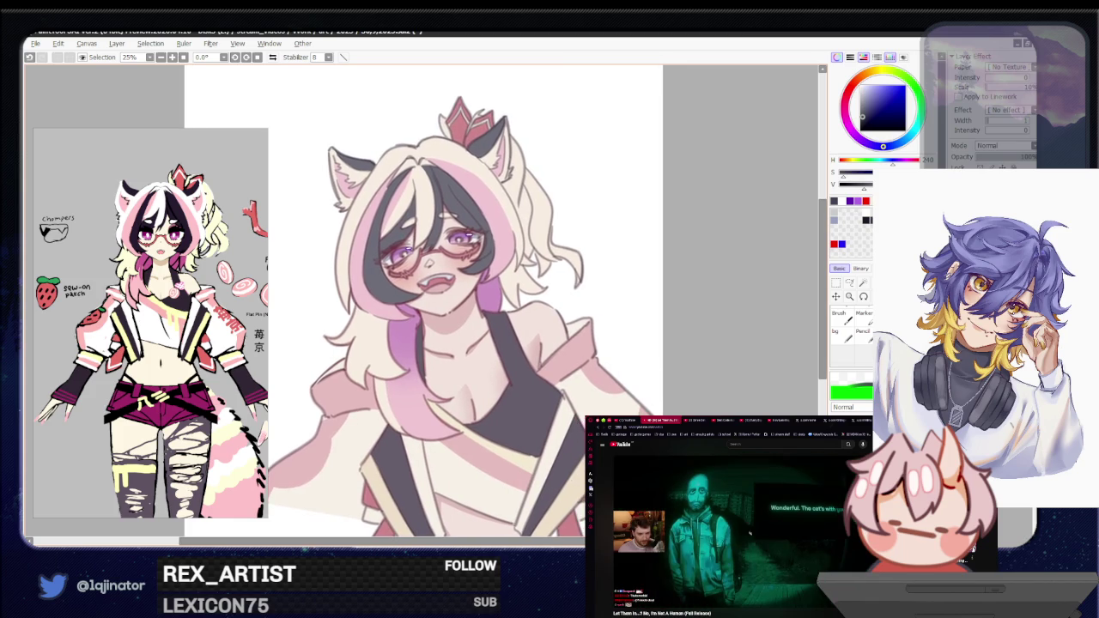
pyautogui.moveTo(683, 398); pyautogui.dragTo(723, 378)
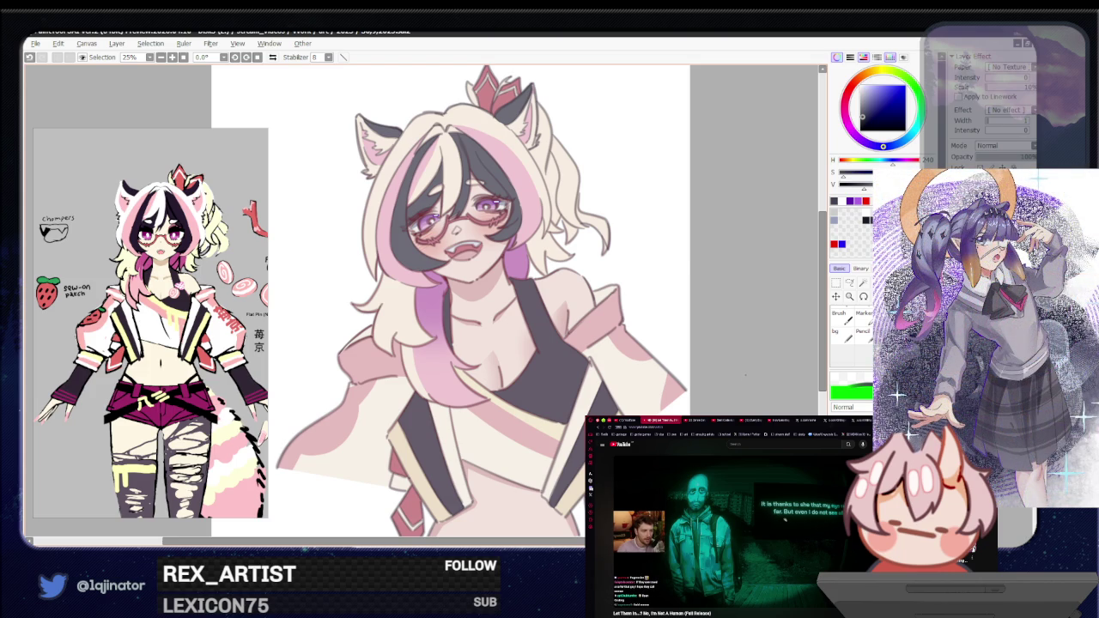
pyautogui.moveTo(727, 380)
pyautogui.mouseDown()
pyautogui.moveTo(730, 410)
pyautogui.moveTo(738, 368)
pyautogui.mouseUp()
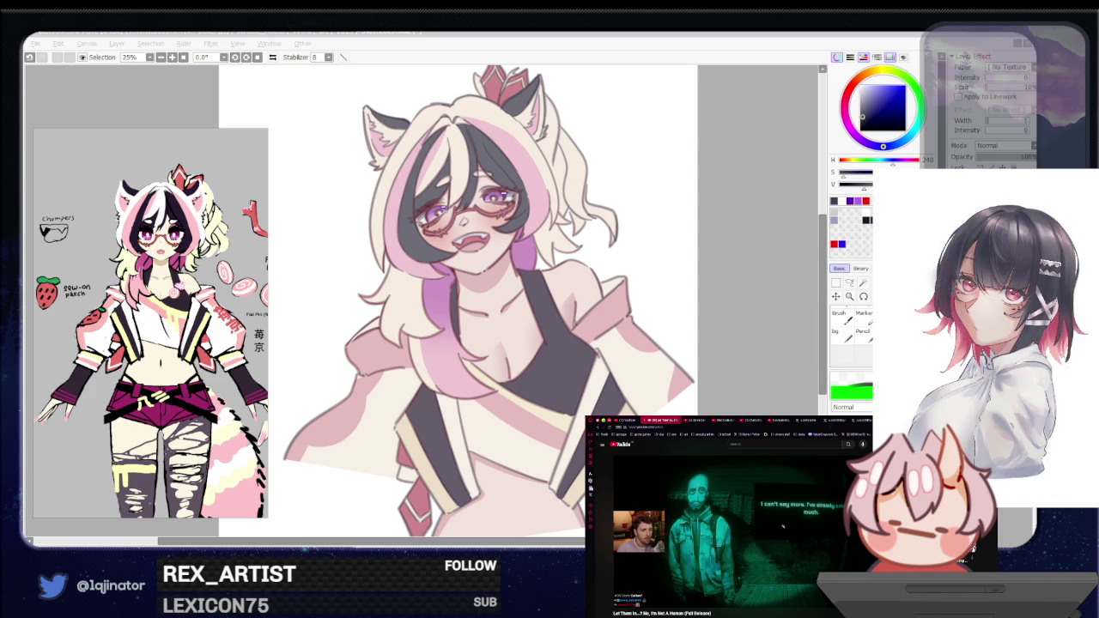
pyautogui.click(754, 329)
pyautogui.moveTo(754, 330)
pyautogui.mouseDown()
pyautogui.moveTo(736, 354)
pyautogui.moveTo(737, 383)
pyautogui.mouseUp()
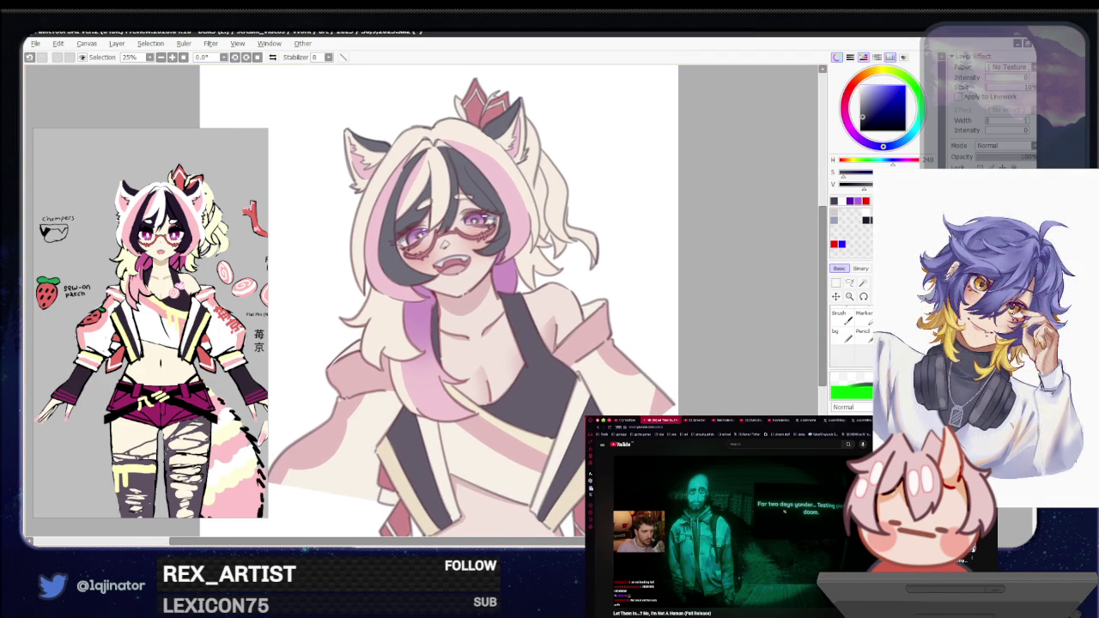
pyautogui.moveTo(747, 352); pyautogui.dragTo(747, 364)
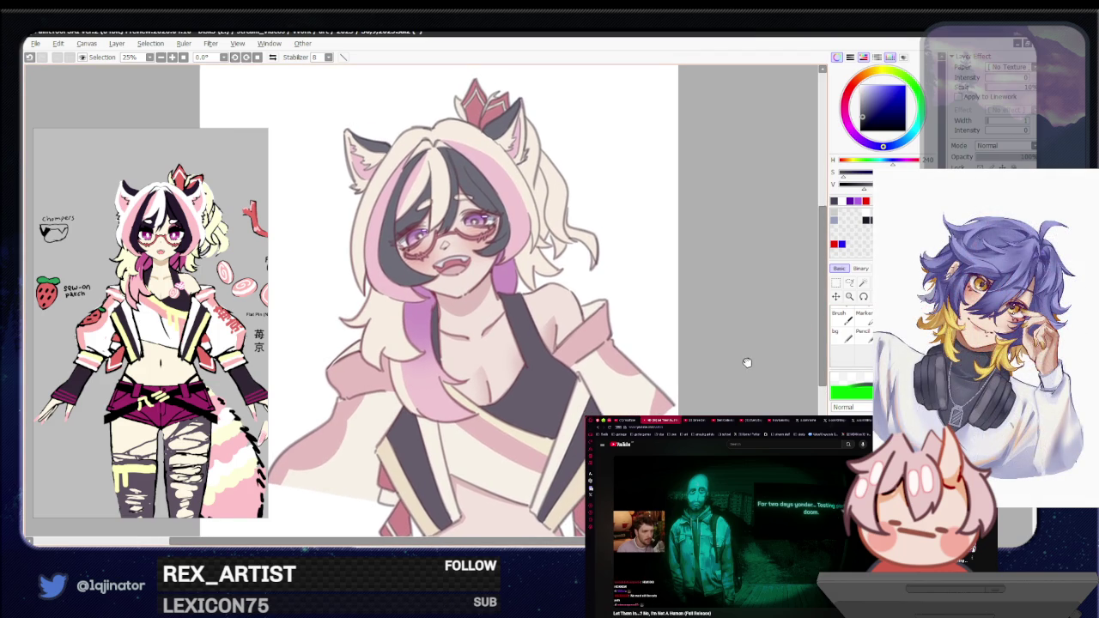
pyautogui.hotkey('ctrl', 'z')
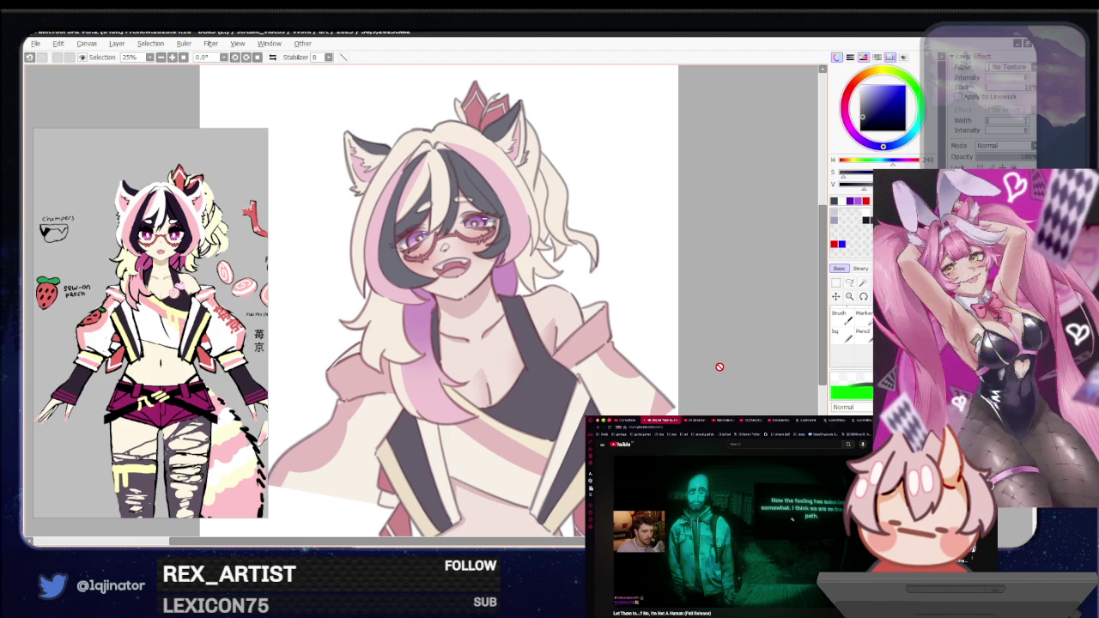
pyautogui.click(797, 530)
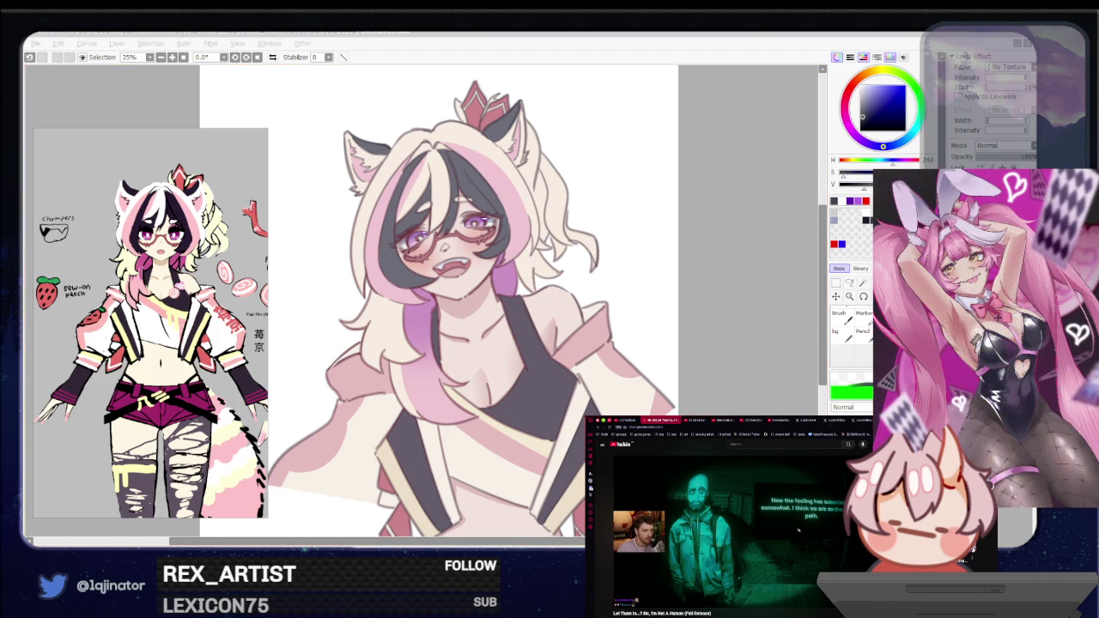